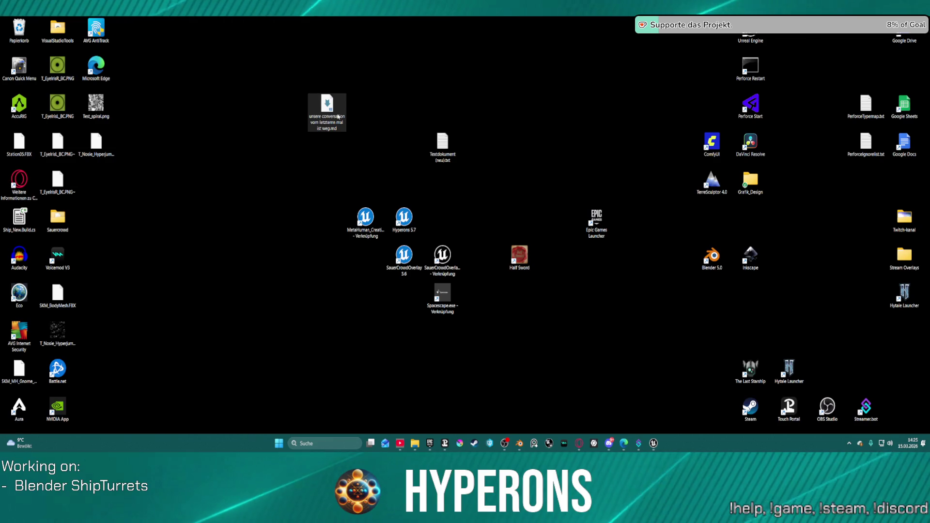
Check the saved notes, close BP_Ship_Turret_Master, and switch to the BP_ShipTurret Blueprint
double_click(338, 117)
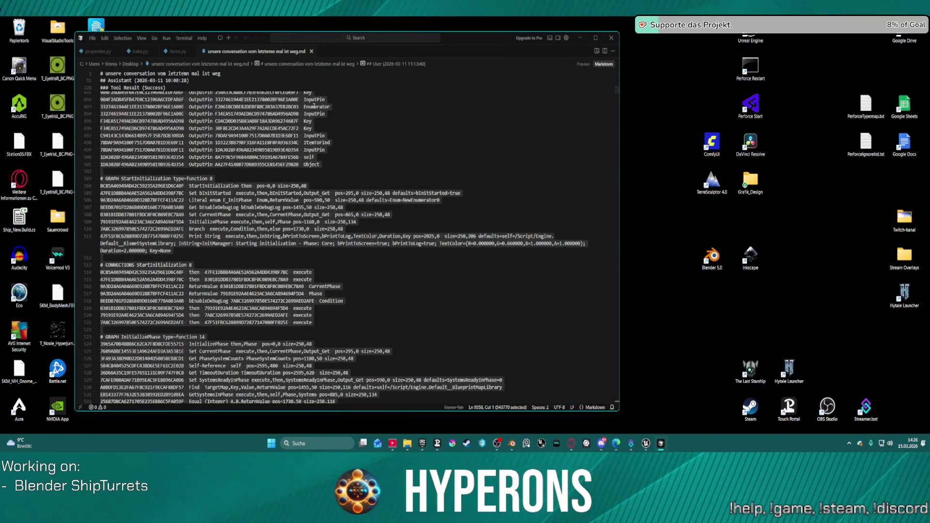
click(611, 37)
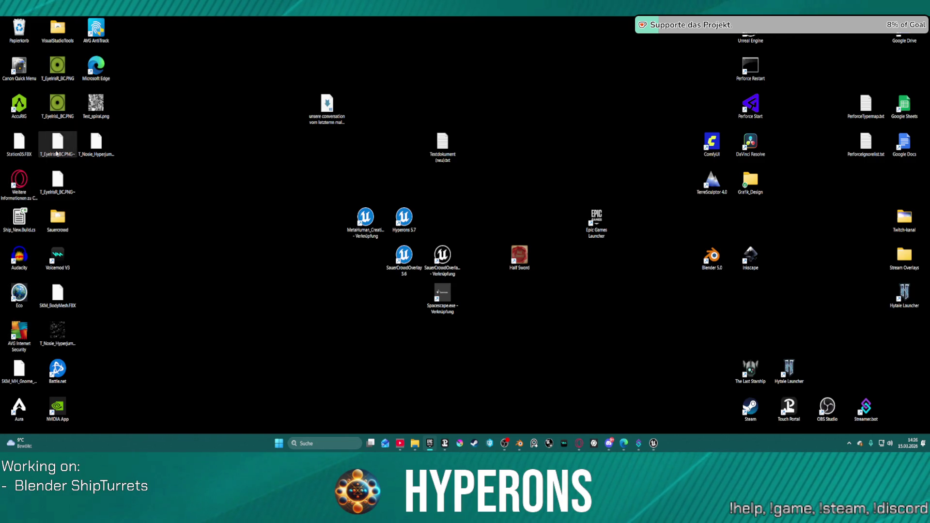
click(653, 444)
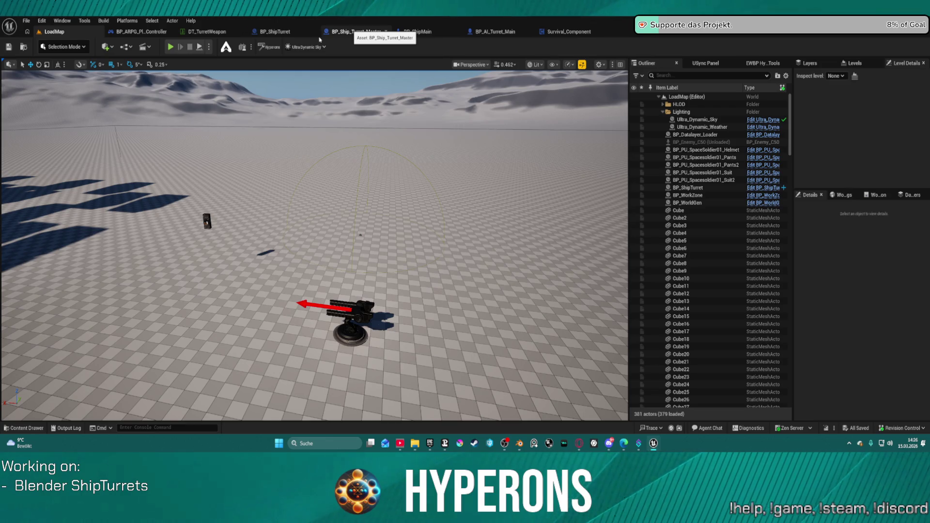
click(386, 31)
click(274, 31)
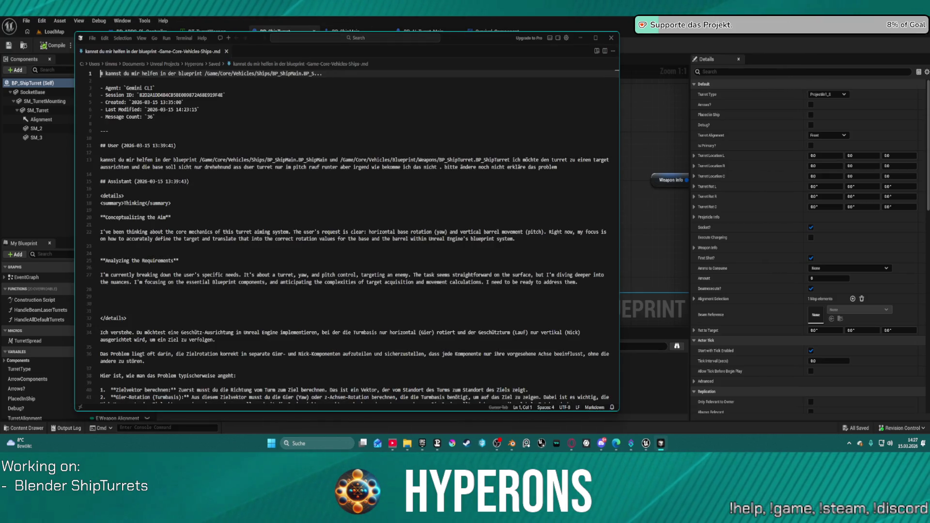
Drag the Cursor conversation window up off the BP_ShipTurret Construction Script graph
drag(439, 38, 435, 0)
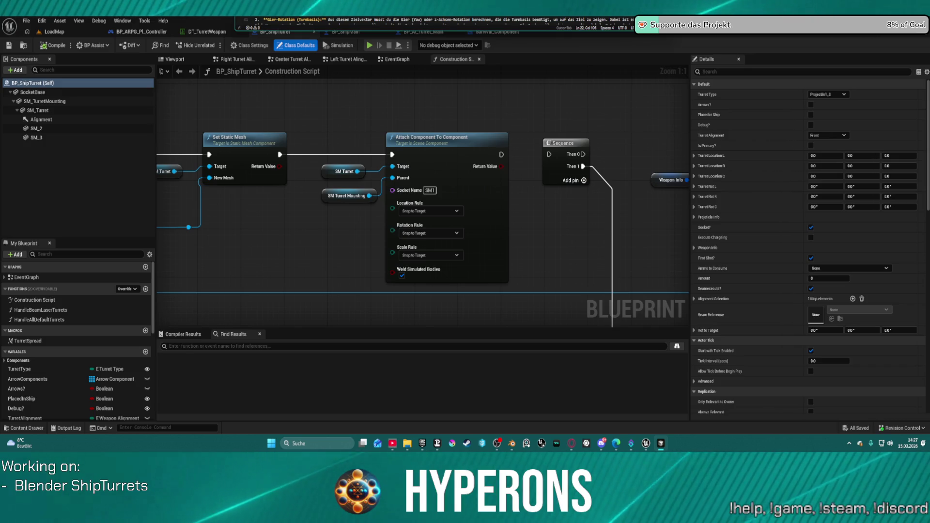
Dismiss the leftover conversation strip and pan the Construction Script to the Get Data Table Row node
key(ctrl+a)
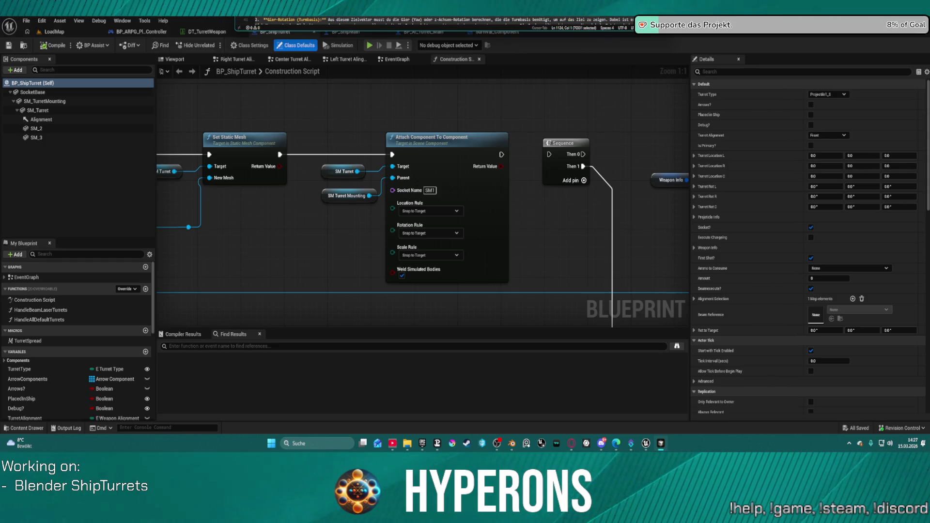
key(alt+Tab)
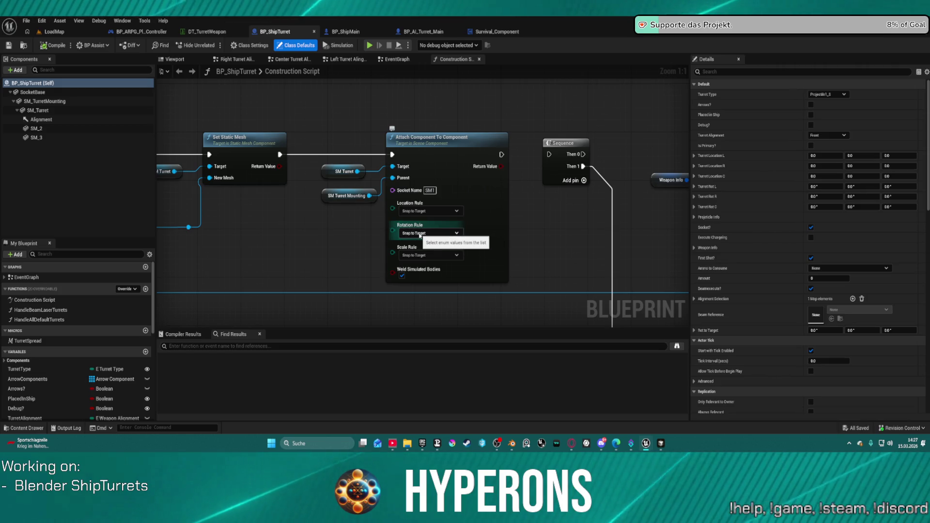
mouse_move(339, 126)
mouse_down()
mouse_move(625, 111)
mouse_move(654, 227)
mouse_move(630, 232)
mouse_move(606, 146)
mouse_move(546, 170)
mouse_move(689, 180)
mouse_up()
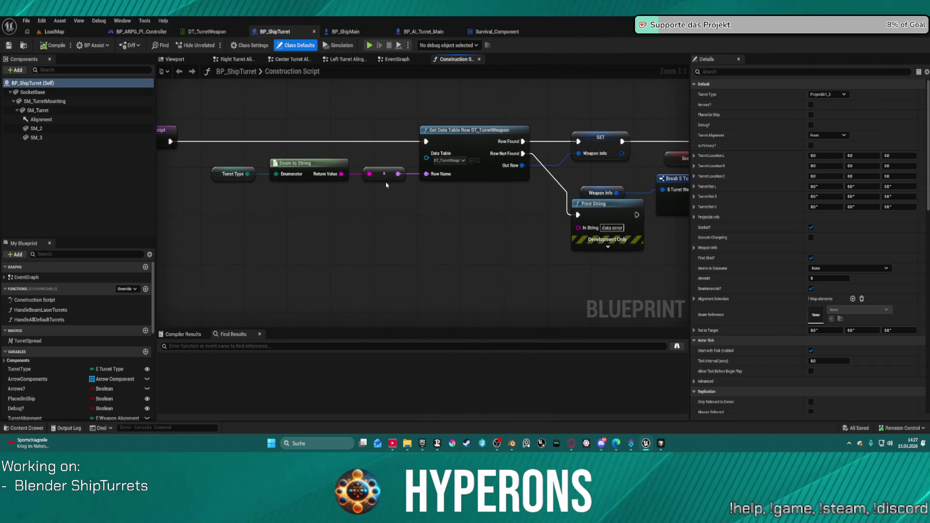
scroll(387, 185, down, 3)
drag(406, 212, 236, 180)
drag(533, 194, 242, 174)
mouse_move(606, 291)
mouse_down()
mouse_move(320, 228)
mouse_move(291, 212)
mouse_up()
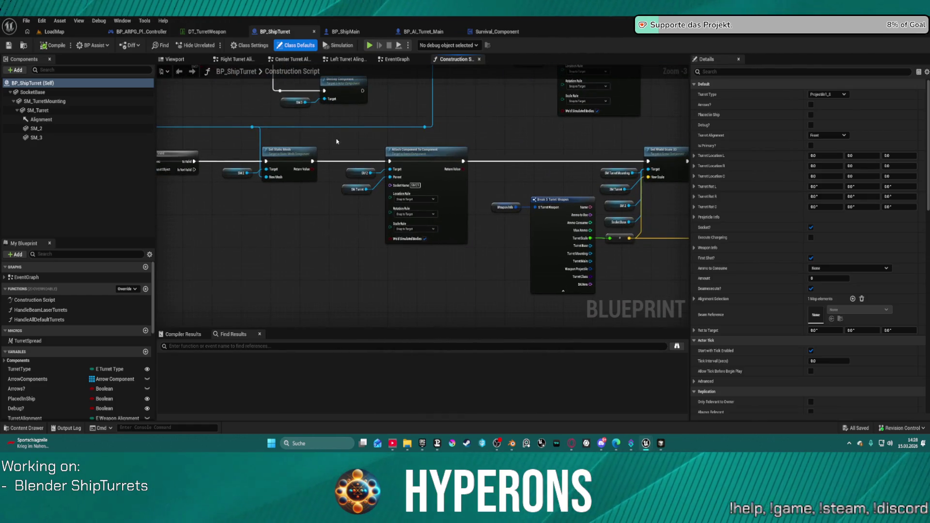
mouse_move(675, 261)
mouse_down()
mouse_move(619, 254)
mouse_move(525, 203)
mouse_move(360, 194)
mouse_move(533, 206)
mouse_move(419, 205)
mouse_up()
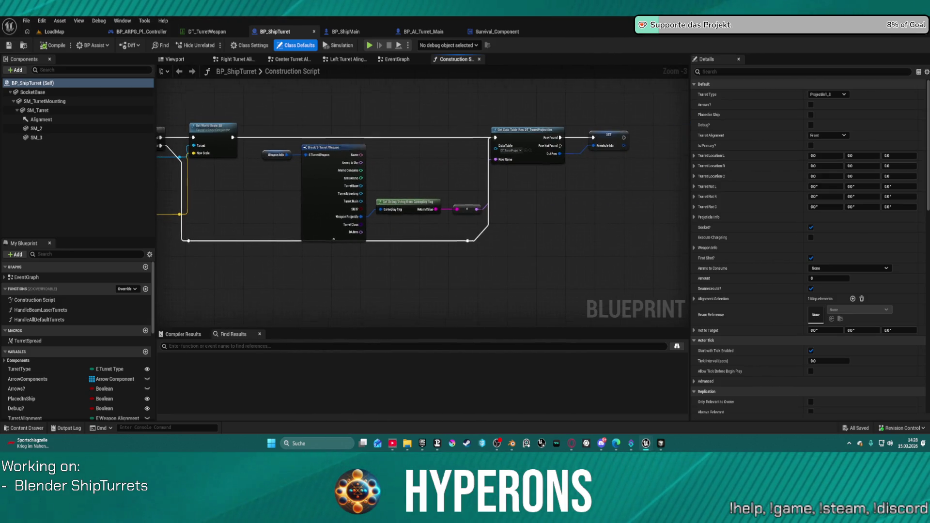
Pull a new exec wire from Is Valid and wire Get Data Table Row's execution input
drag(412, 140, 460, 170)
scroll(460, 168, down, 3)
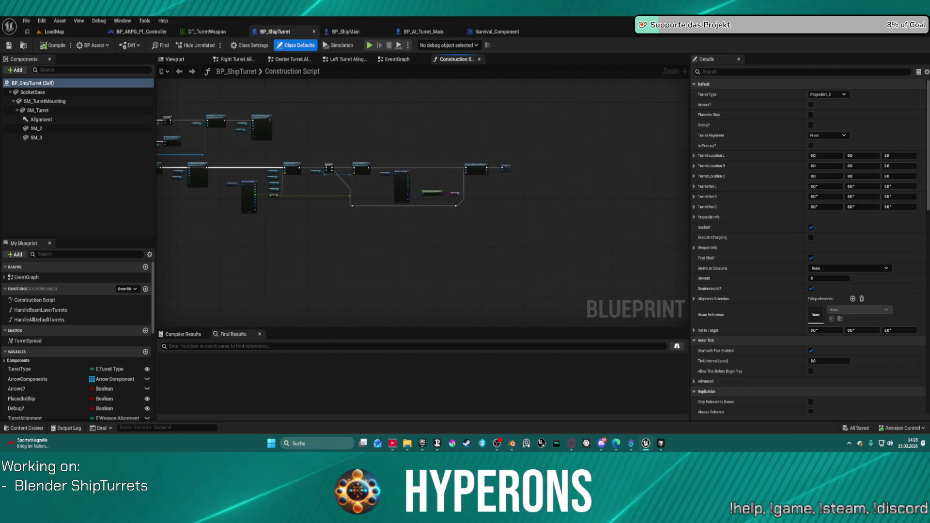
scroll(350, 165, up, 1)
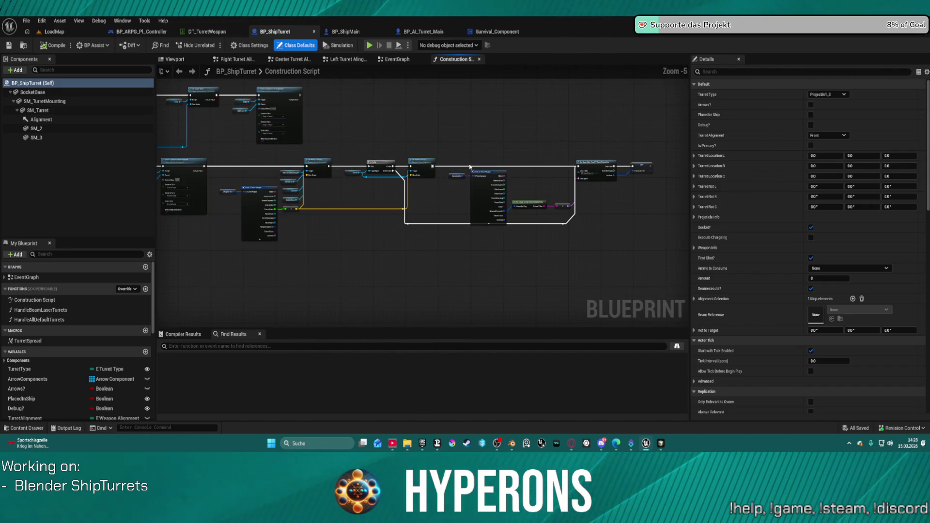
drag(349, 165, 387, 202)
drag(436, 145, 459, 181)
scroll(460, 180, up, 2)
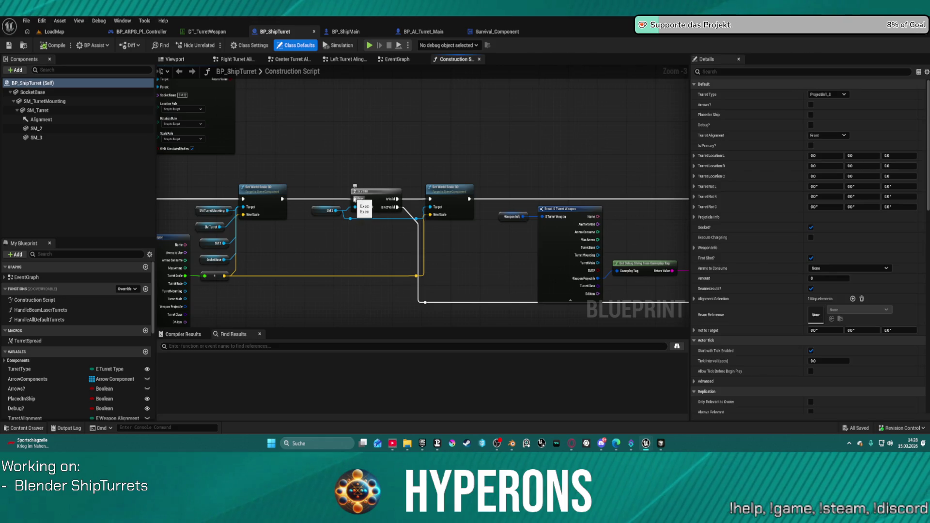
mouse_move(357, 199)
mouse_down()
mouse_move(244, 158)
mouse_move(625, 155)
mouse_move(678, 96)
mouse_move(606, 194)
mouse_move(558, 182)
mouse_move(141, 167)
mouse_move(179, 180)
mouse_move(150, 171)
mouse_move(167, 177)
mouse_up()
click(446, 178)
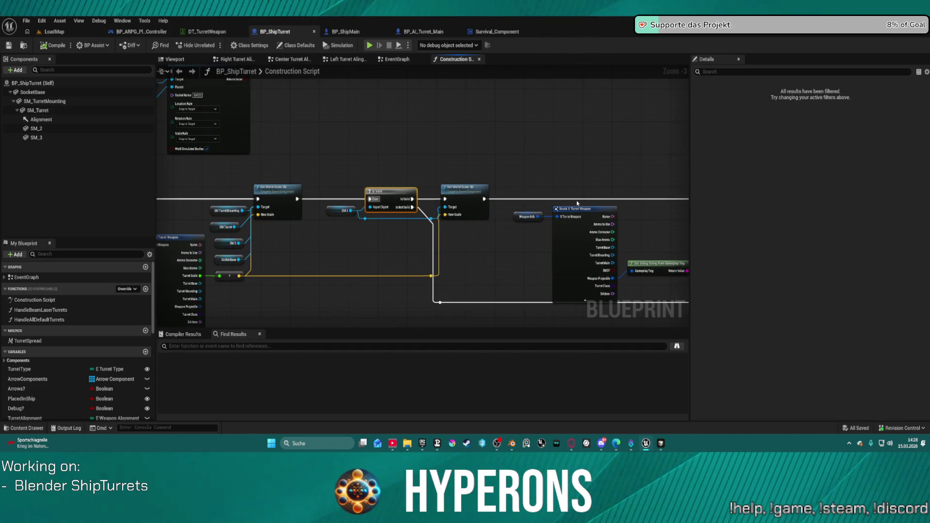
mouse_move(469, 181)
mouse_down()
mouse_move(439, 176)
mouse_move(368, 104)
mouse_move(286, 63)
mouse_move(268, 286)
mouse_up()
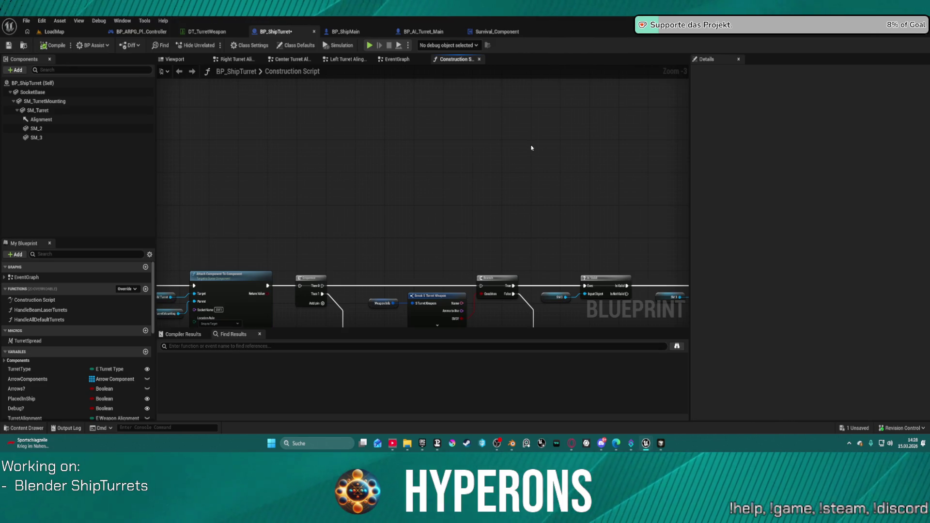
scroll(371, 153, down, 4)
mouse_move(669, 215)
mouse_down()
mouse_move(547, 203)
mouse_move(697, 232)
mouse_up()
click(295, 72)
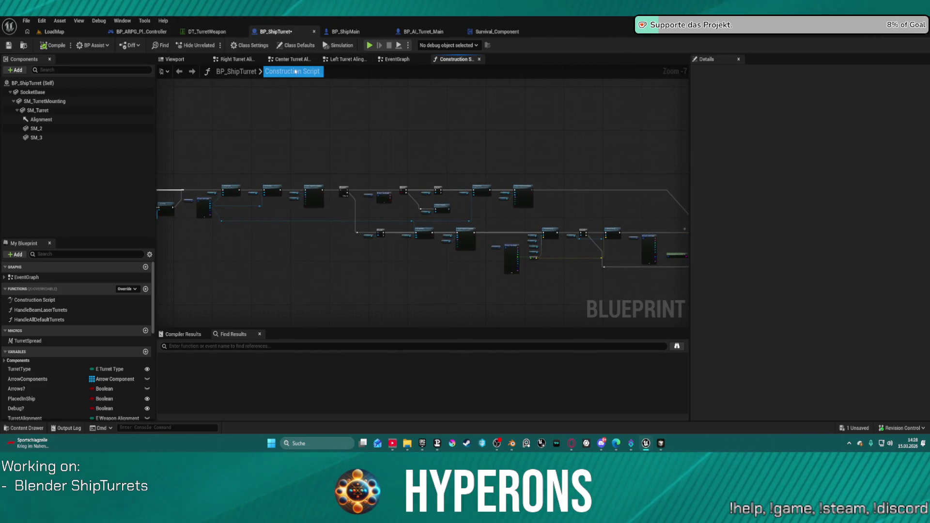
Review Left Turret Alingement's Set Relative Rotation and Clamp nodes and SM_Turret's properties, then return to EventGraph
click(344, 59)
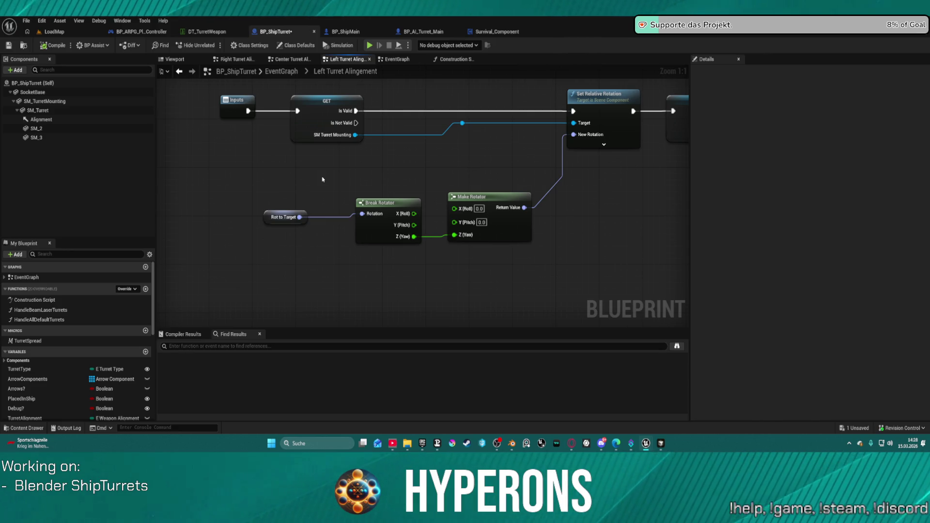
click(604, 144)
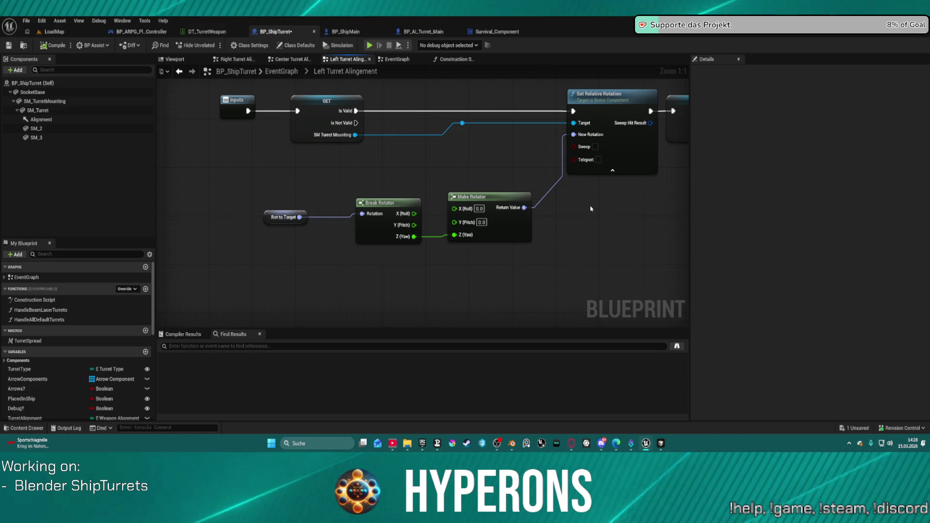
mouse_move(662, 218)
mouse_down()
mouse_move(507, 220)
mouse_move(330, 240)
mouse_move(564, 211)
mouse_up()
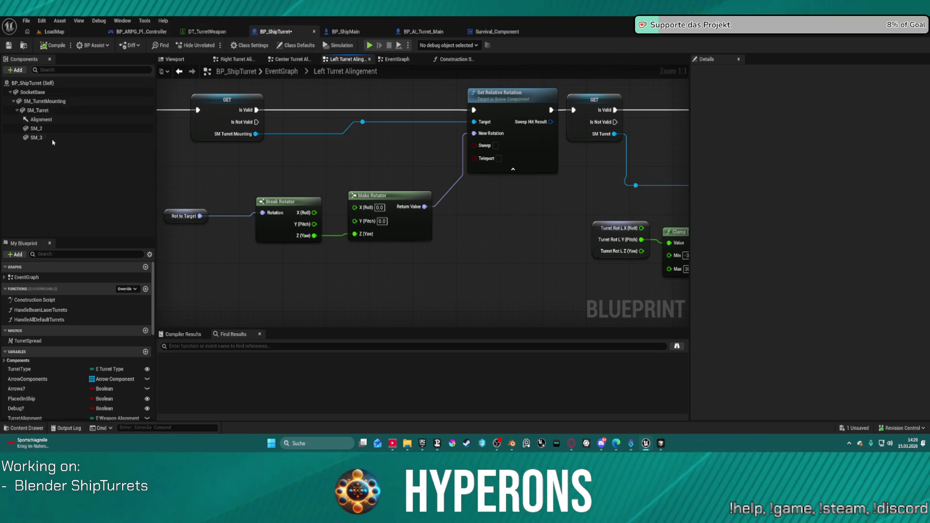
click(59, 110)
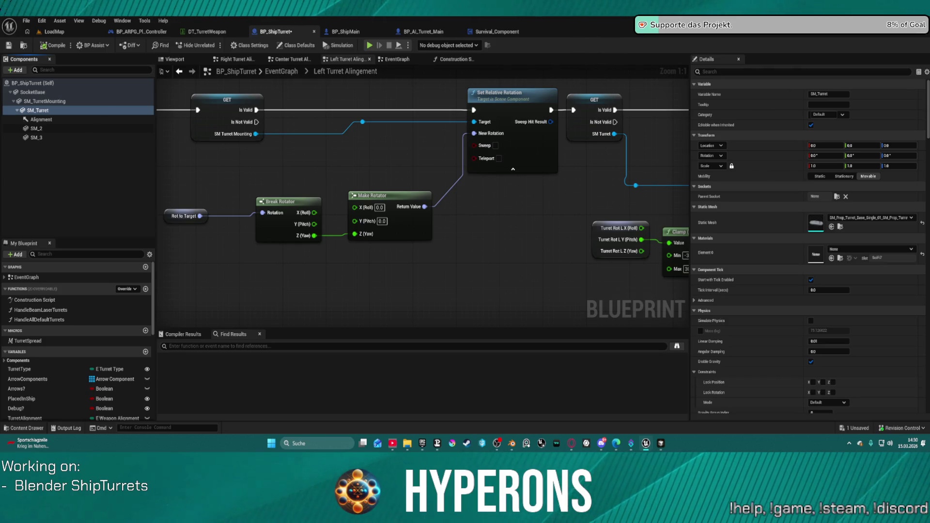
click(282, 72)
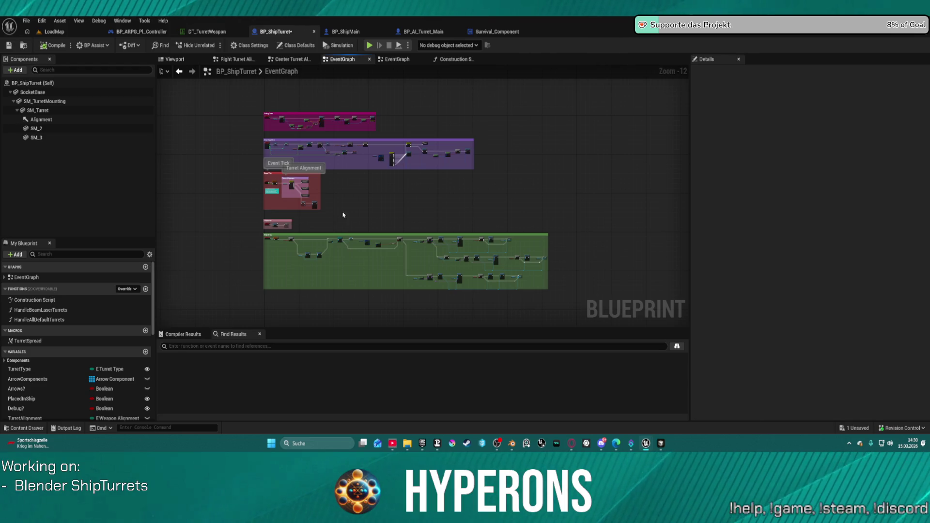
Place Set Relative Rotation beside the SM_TurretMounting GET node and inspect the Turret Alignment switch
scroll(322, 204, up, 10)
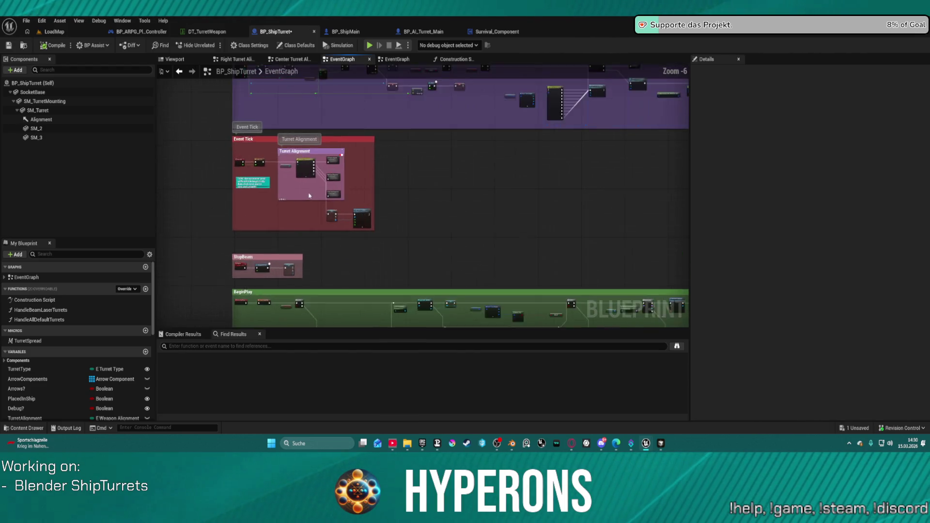
scroll(394, 229, up, 1)
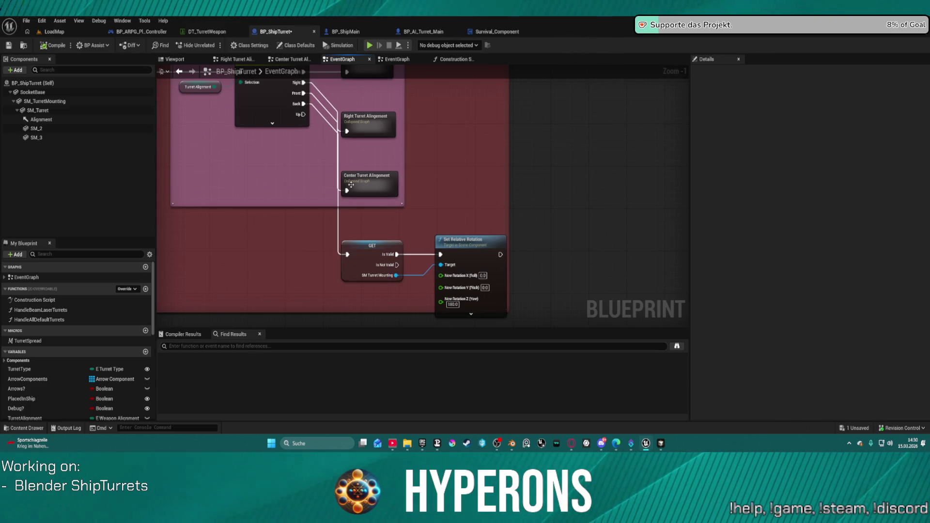
mouse_move(372, 245)
mouse_down()
mouse_move(301, 223)
mouse_move(345, 260)
mouse_up()
mouse_move(474, 248)
mouse_down()
mouse_move(436, 259)
mouse_move(496, 245)
mouse_move(612, 309)
mouse_move(625, 327)
mouse_move(610, 315)
mouse_up()
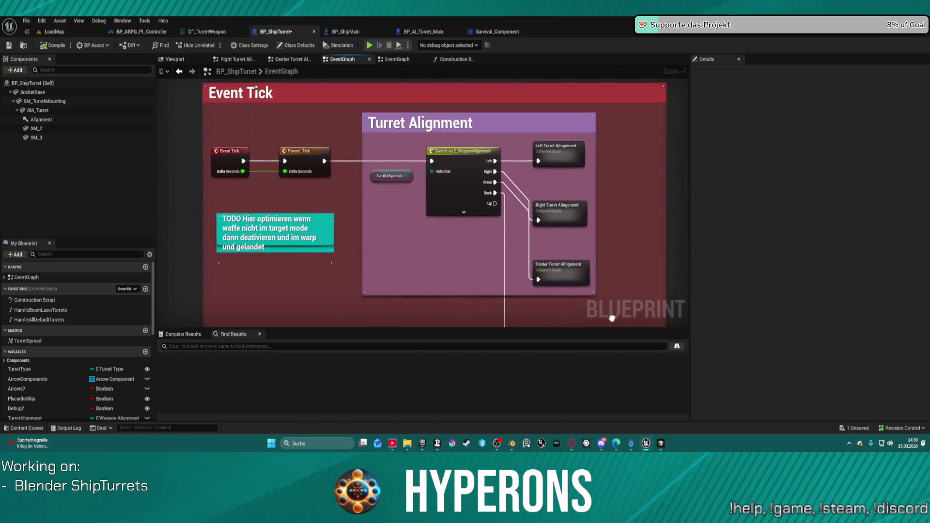
click(373, 174)
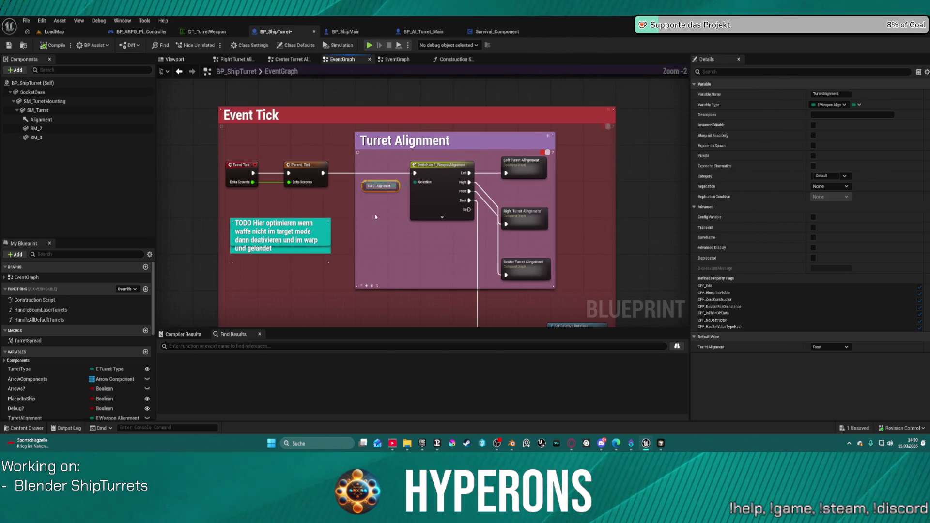
scroll(447, 145, up, 1)
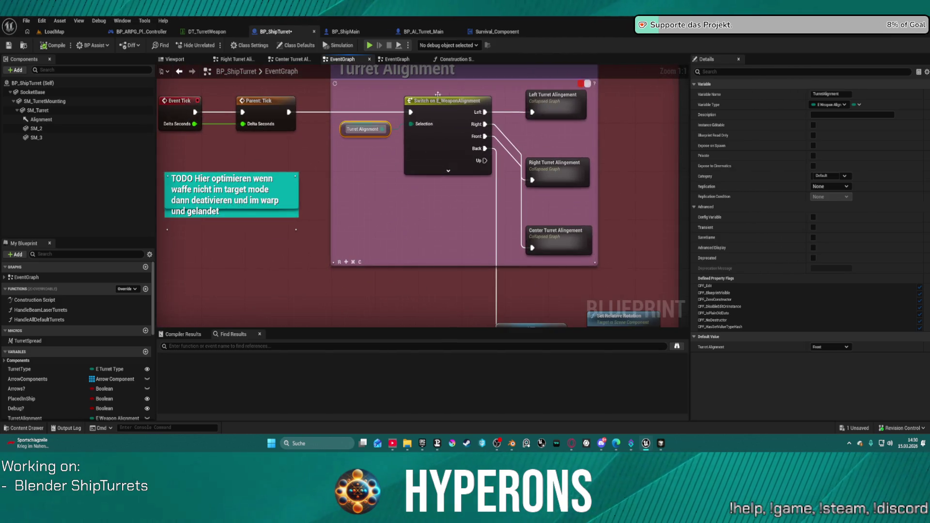
drag(389, 175, 352, 223)
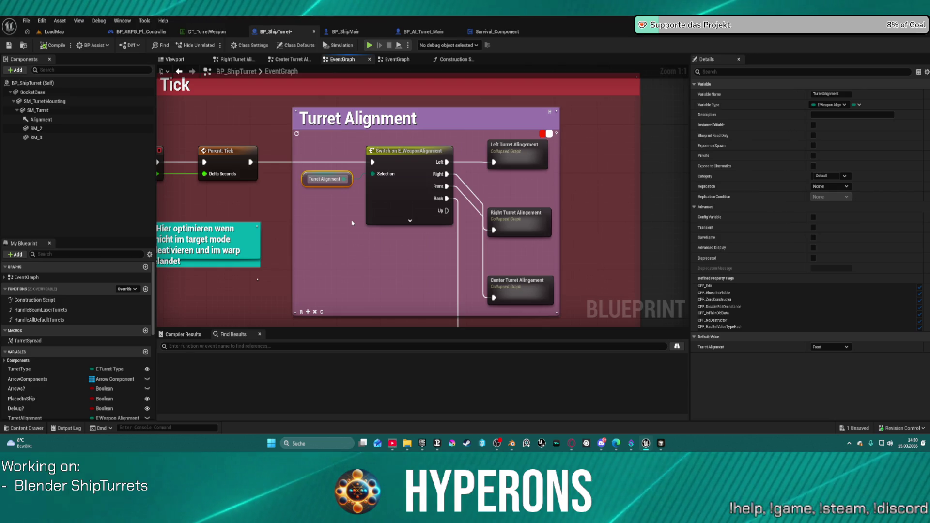
drag(352, 223, 337, 193)
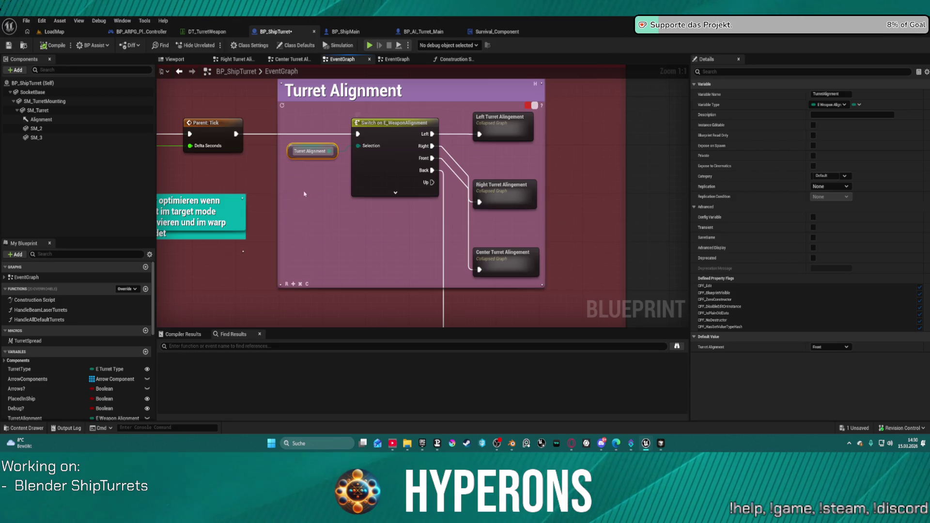
mouse_move(281, 196)
mouse_down()
mouse_move(406, 203)
mouse_move(347, 2)
mouse_move(354, 195)
mouse_up()
scroll(379, 176, down, 1)
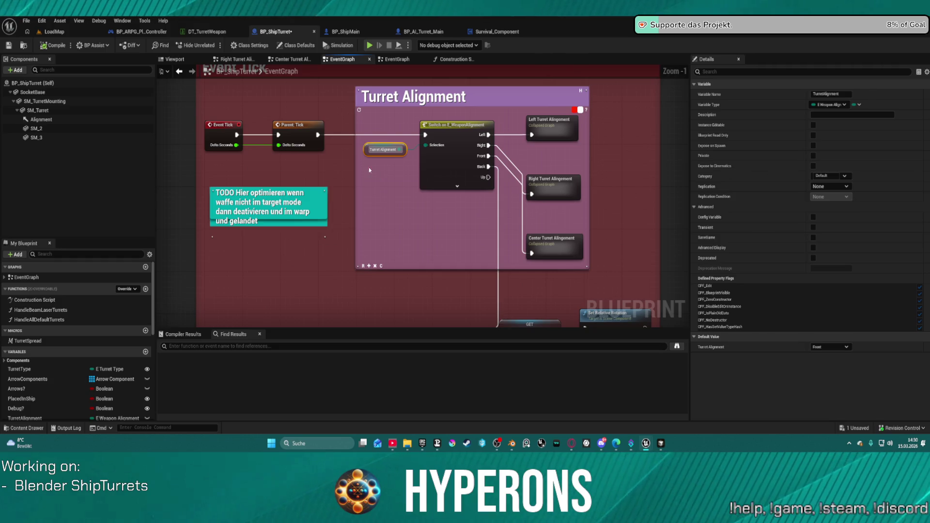
scroll(340, 148, up, 1)
scroll(338, 145, down, 1)
scroll(339, 146, up, 1)
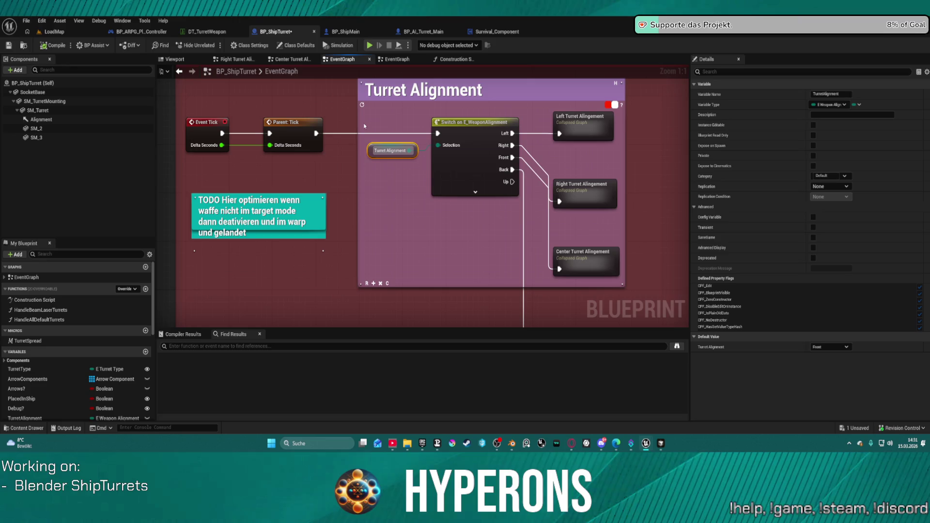
Open the collapsed left turret alignment graph, then switch to BP_ShipMain's AutoTargetingTurretAlignment
double_click(575, 128)
mouse_move(419, 188)
mouse_down()
mouse_move(425, 124)
mouse_move(400, 151)
mouse_up()
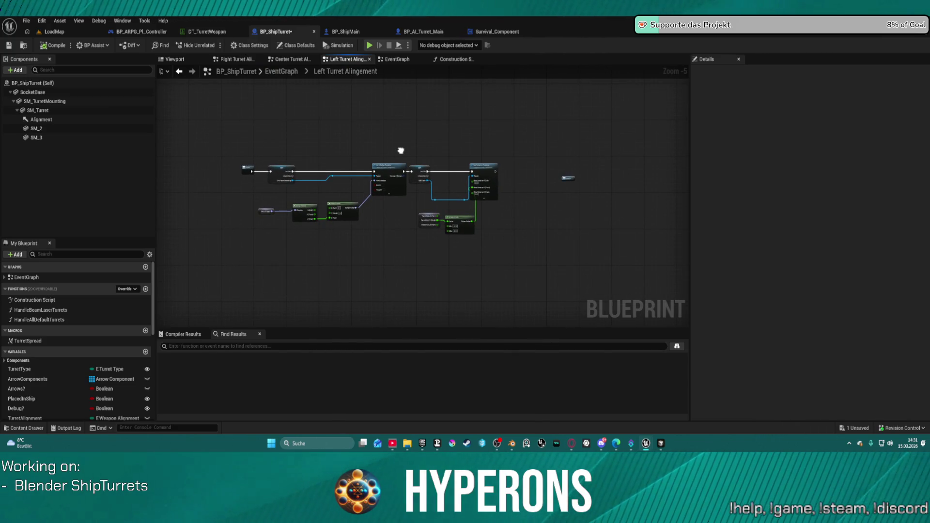
scroll(304, 151, up, 2)
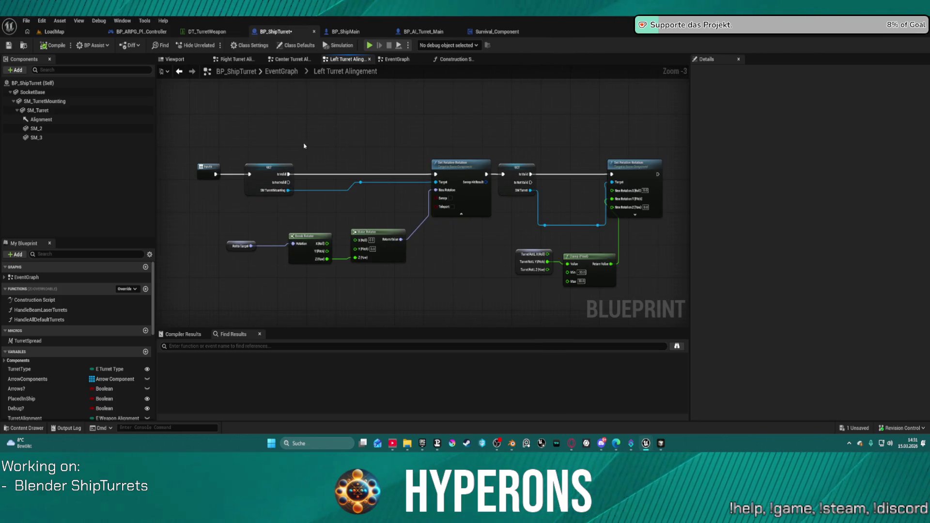
click(342, 31)
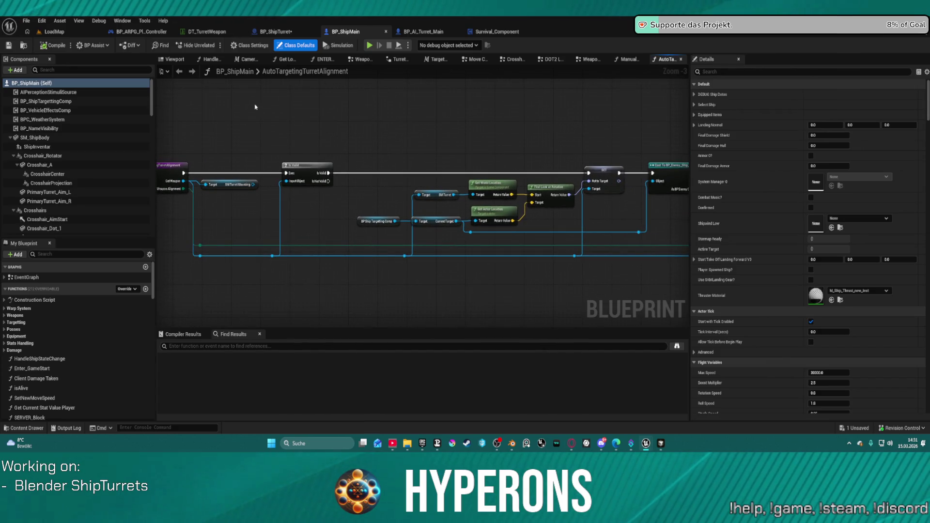
Pan to the turret SET nodes, then add and delete a mistaken Set Relative Location node
drag(397, 120, 42, 88)
drag(436, 194, 272, 190)
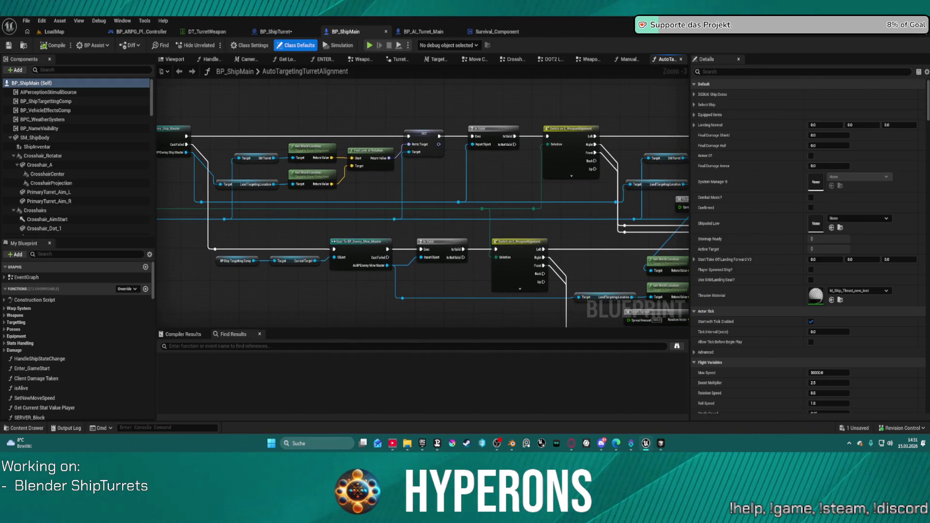
drag(435, 131, 157, 137)
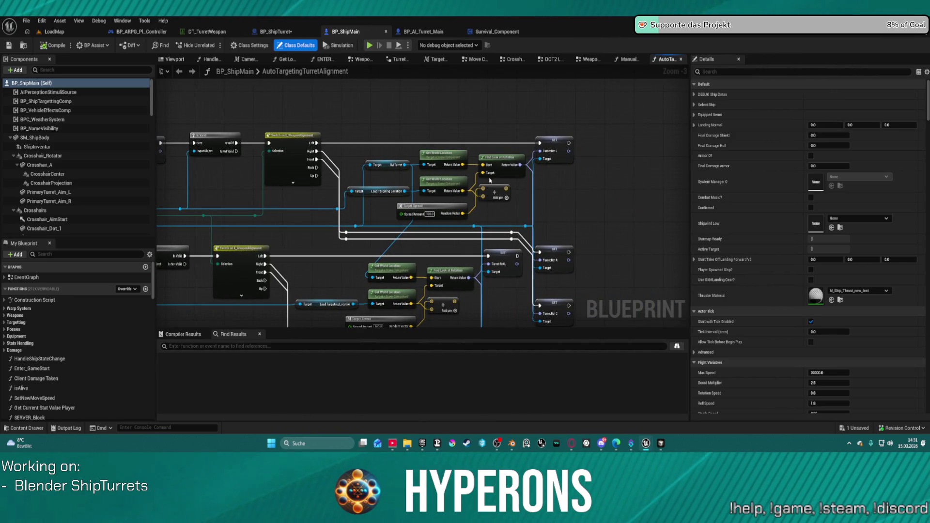
mouse_move(405, 165)
mouse_down()
mouse_move(535, 100)
mouse_move(525, 93)
mouse_up()
text(set re)
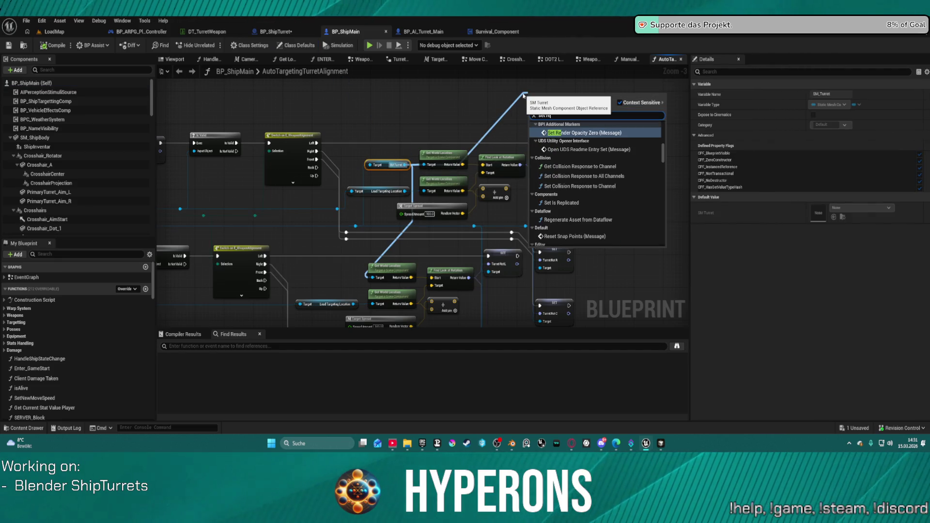
text(la)
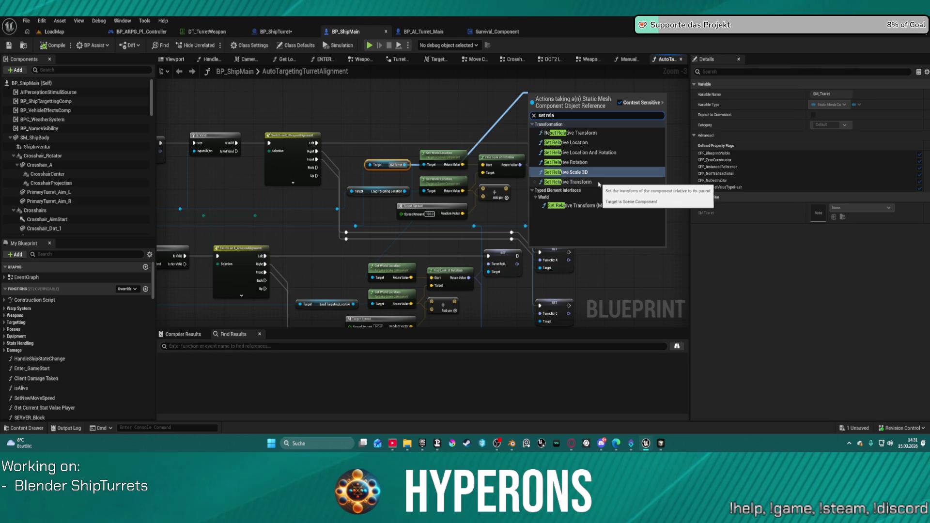
click(583, 142)
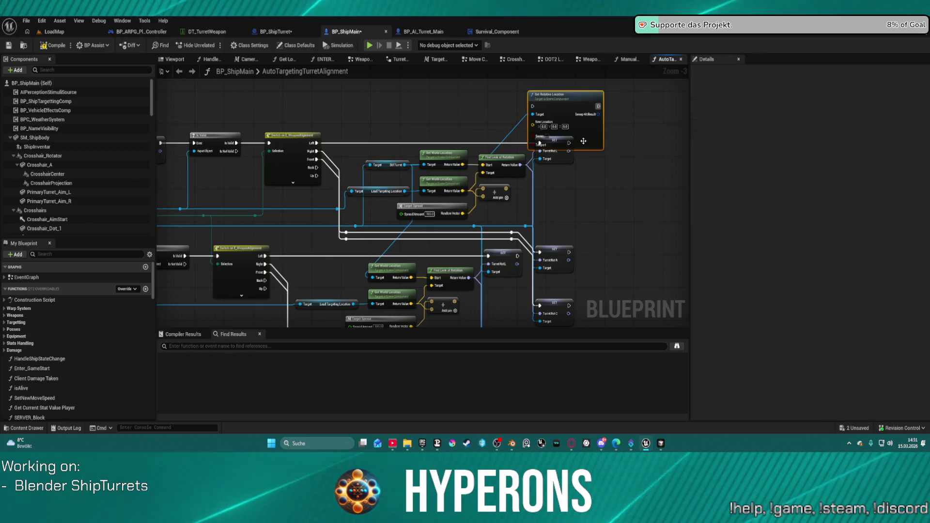
drag(473, 154, 524, 177)
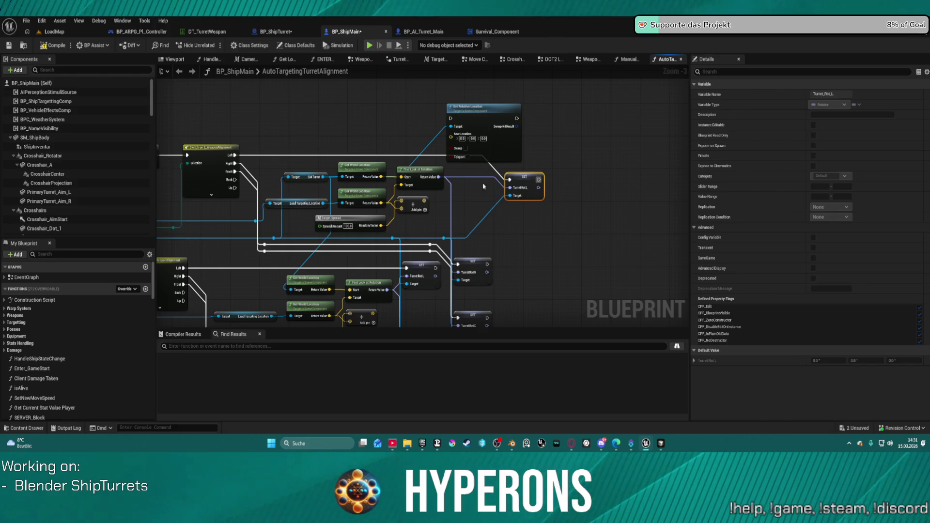
click(491, 124)
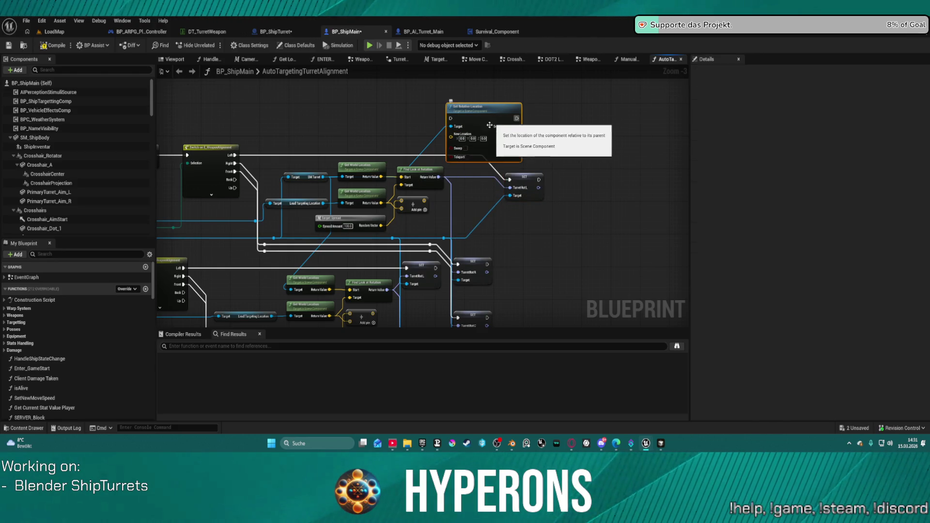
key(Delete)
Add a Set Relative Rotation node via 'rela' and wire SM Turret into its Target
drag(323, 177, 378, 127)
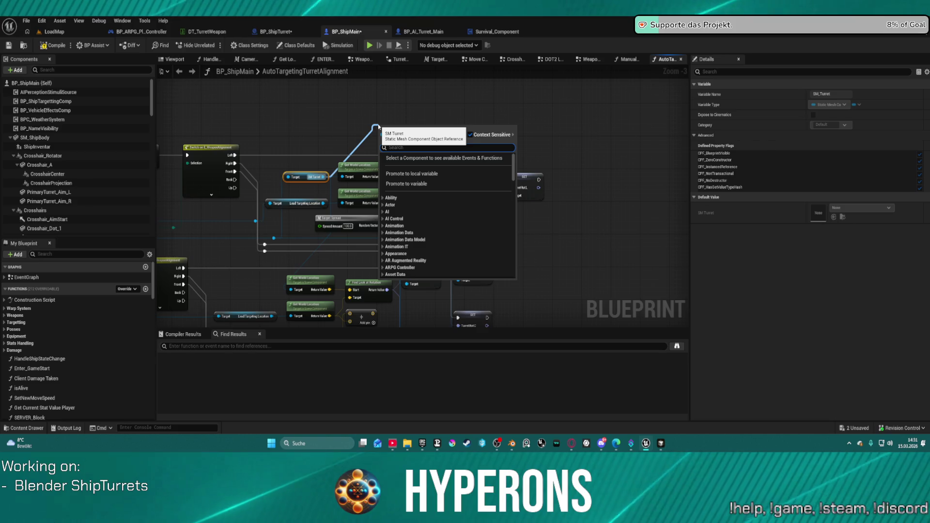
text(rela)
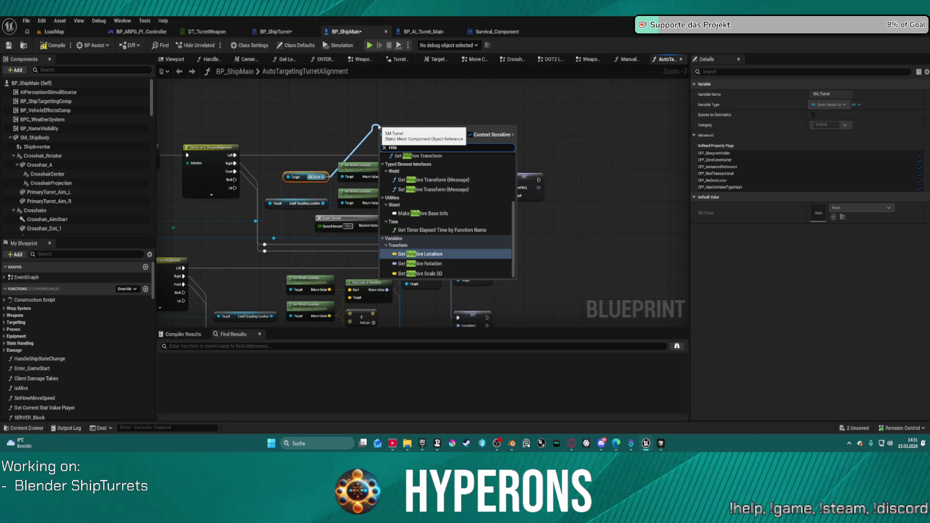
key(Down)
key(Down)
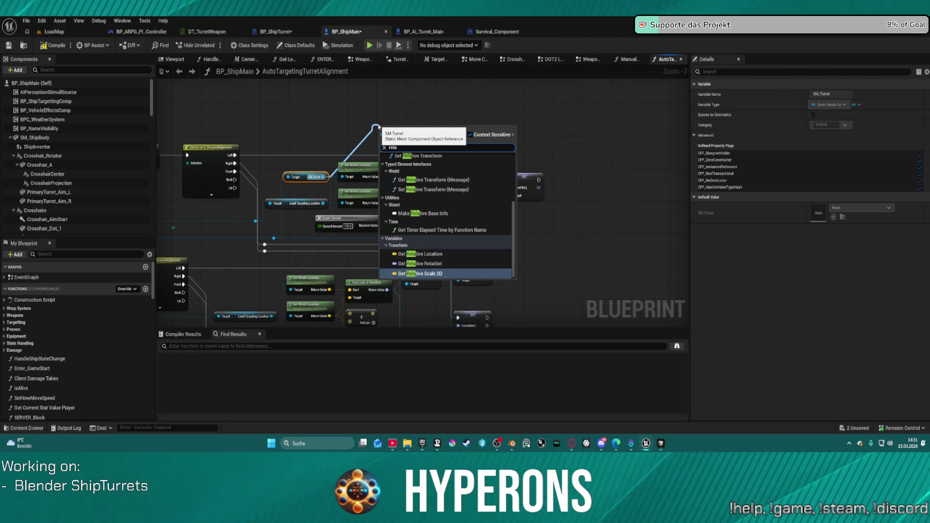
key(Up)
key(Up)
key(Up)
key(Up)
key(Up)
key(Up)
key(Return)
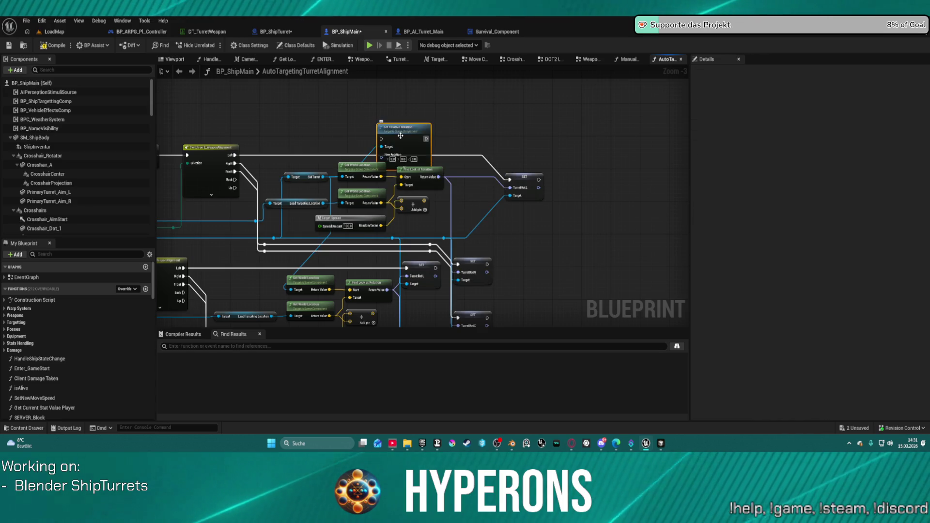
drag(401, 136, 480, 99)
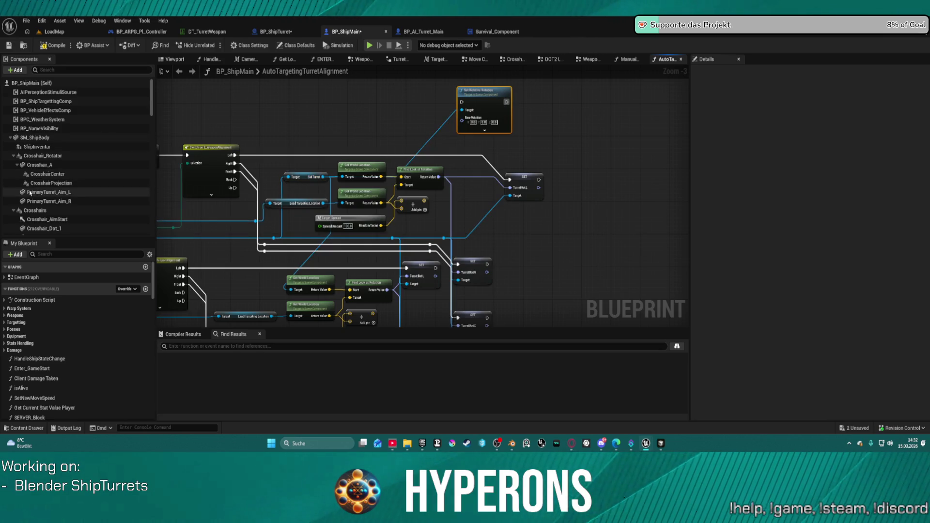
mouse_move(325, 180)
mouse_down()
mouse_move(484, 127)
mouse_move(467, 127)
mouse_move(480, 152)
mouse_move(462, 110)
mouse_up()
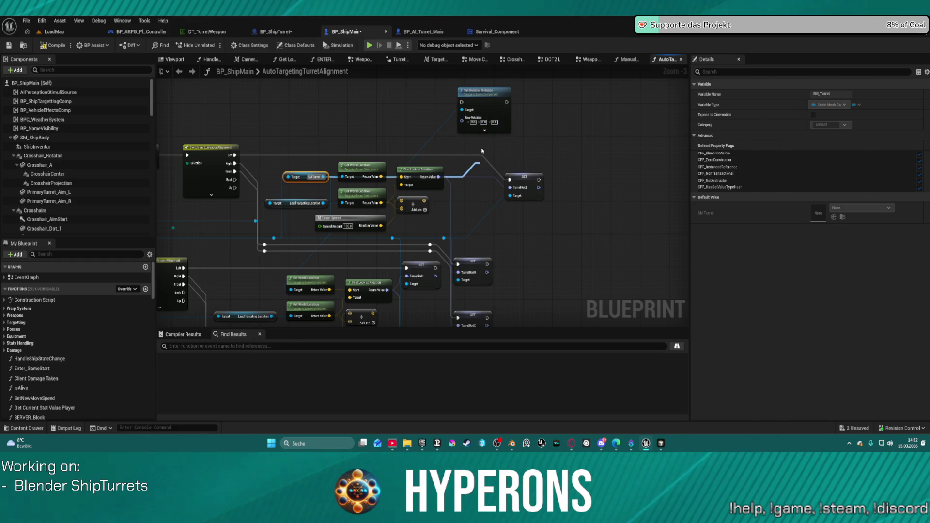
click(484, 130)
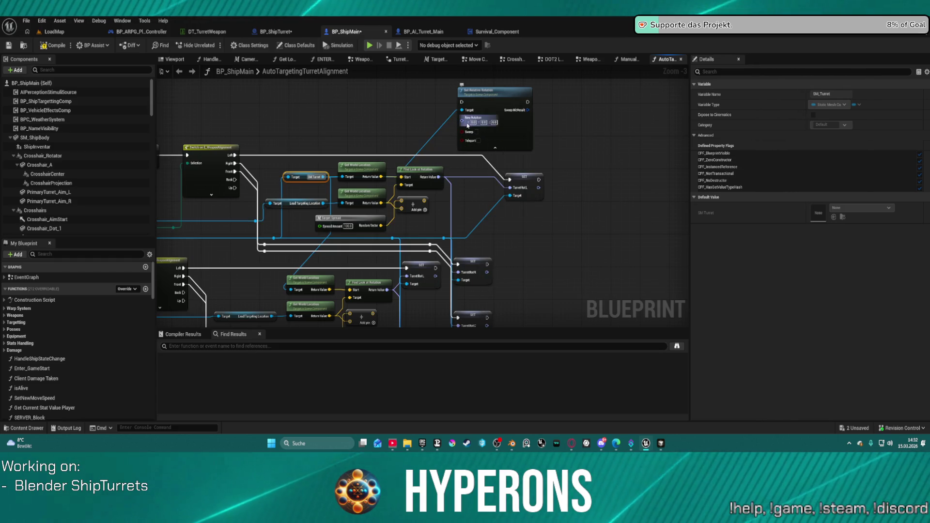
Arrange the Set Relative Rotation and SET Turret Rot L nodes, then open ENTER SHIP
right_click(465, 130)
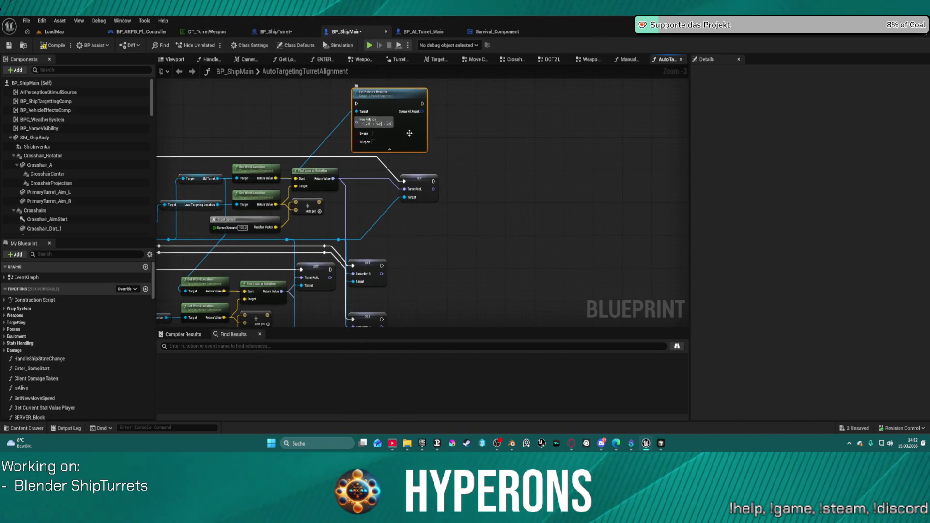
drag(383, 94, 446, 103)
drag(412, 180, 375, 156)
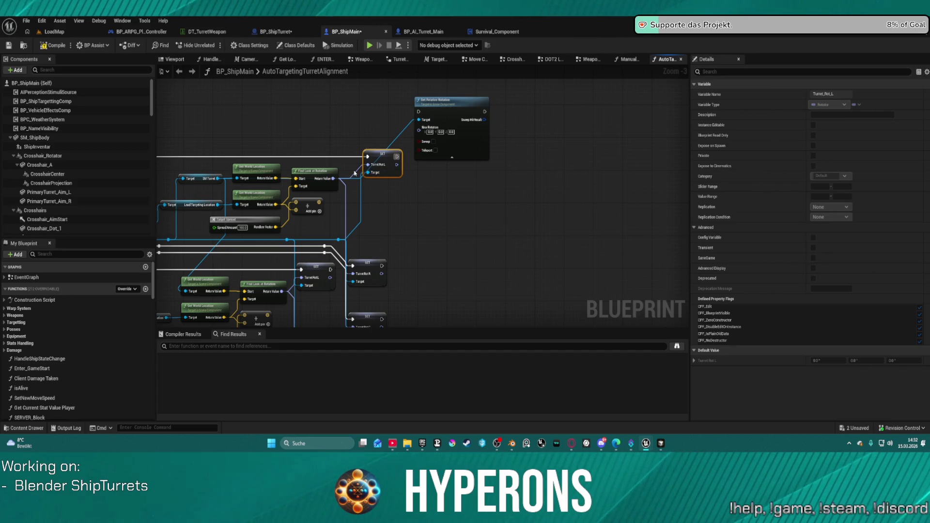
mouse_move(385, 162)
mouse_down()
mouse_move(392, 182)
mouse_move(425, 198)
mouse_up()
click(373, 182)
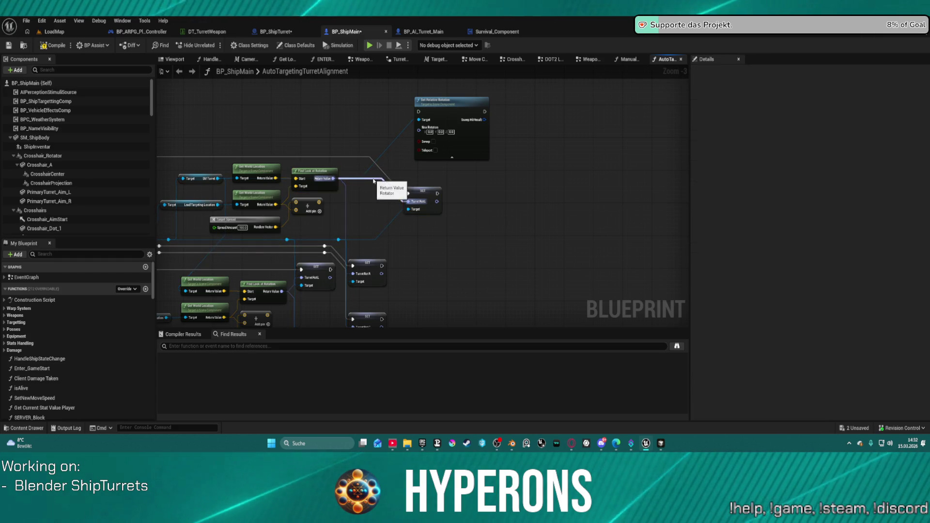
click(323, 59)
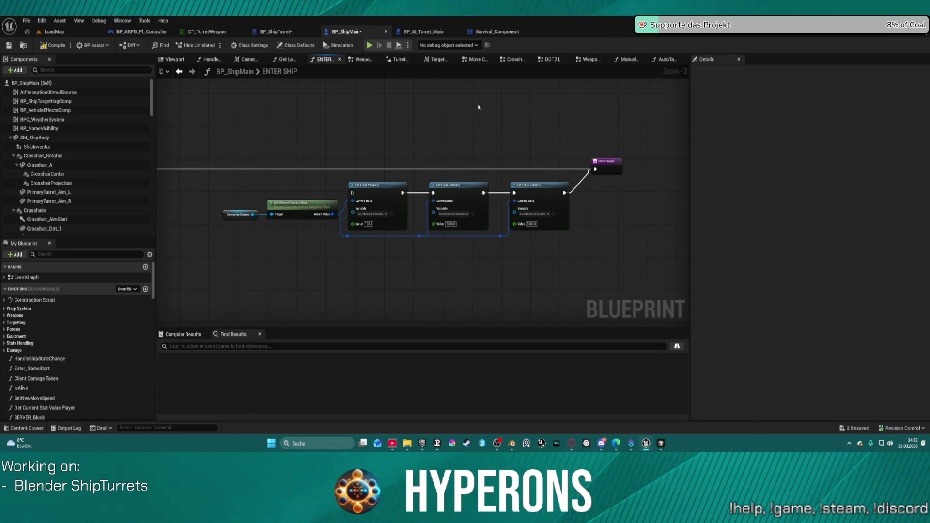
Delete the Event Tick and Parent: Tick nodes from BP_ShipTurret's event graph
click(279, 32)
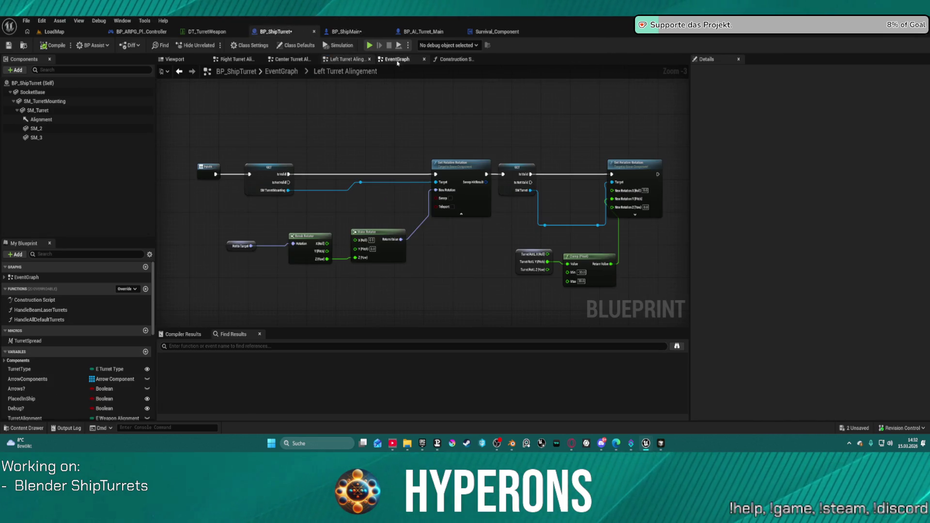
click(397, 59)
scroll(451, 207, down, 1)
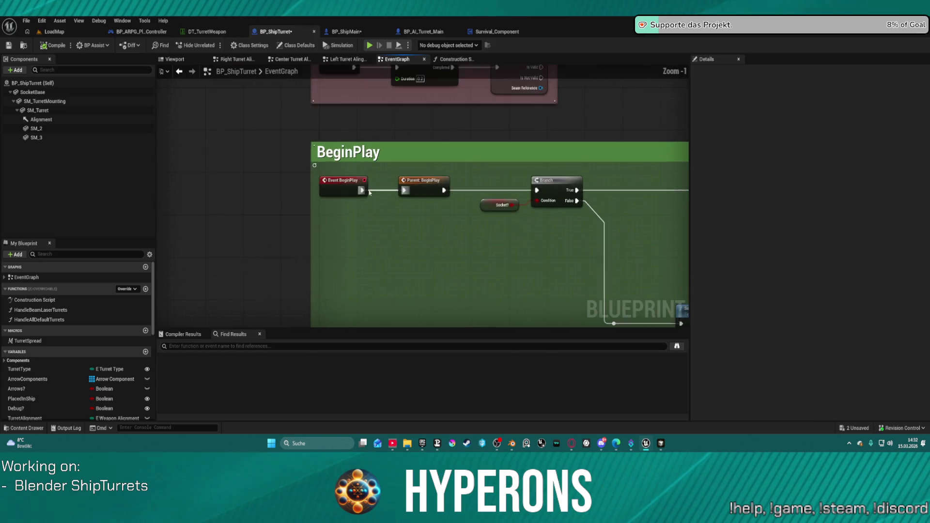
scroll(389, 115, down, 8)
scroll(389, 115, up, 11)
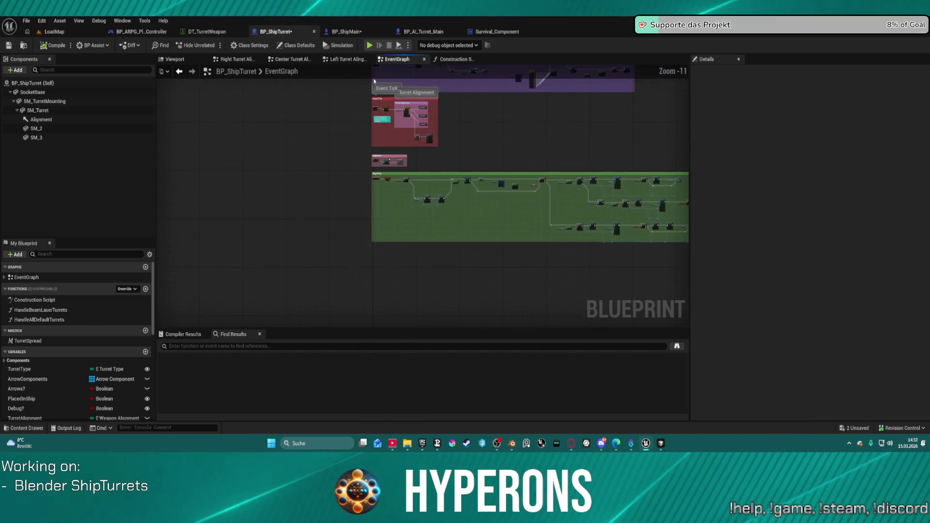
drag(406, 212, 416, 214)
key(Delete)
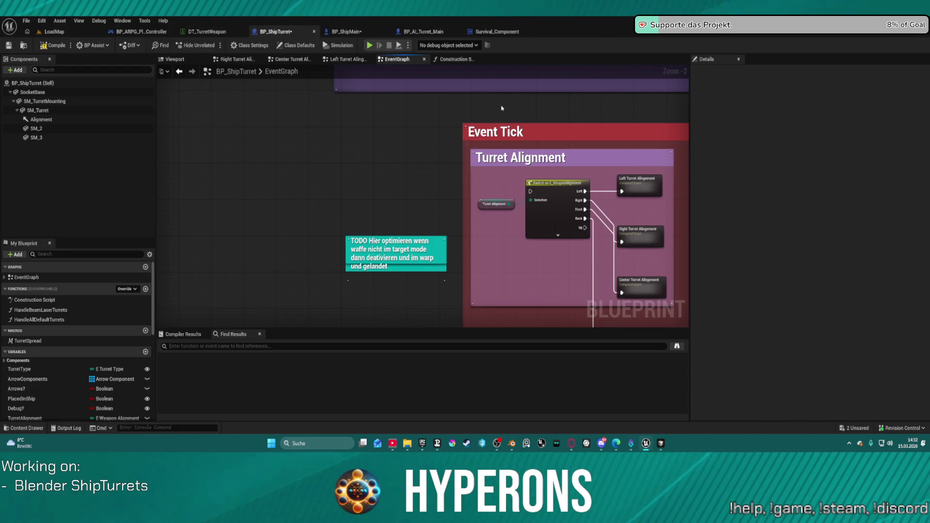
Return to BP_ShipMain and open its AutoTargetingTurretAlignment function graph
click(357, 31)
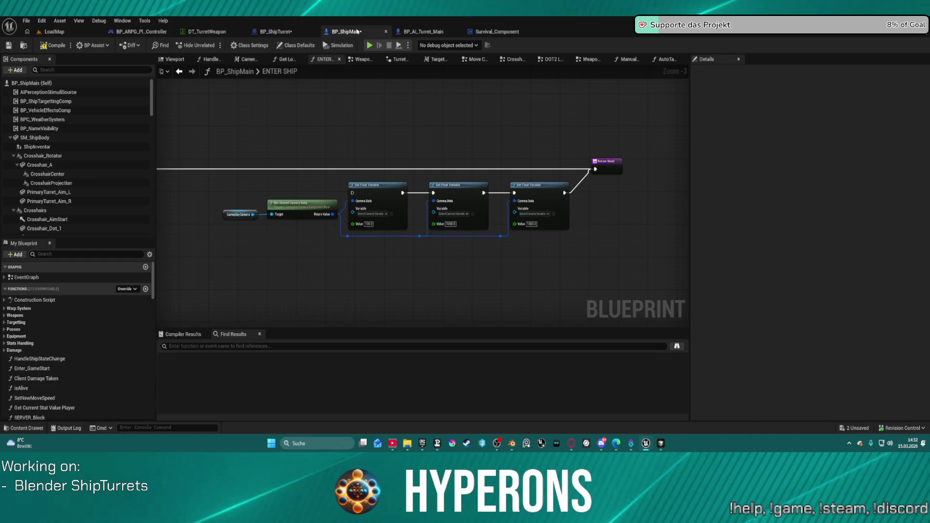
mouse_move(482, 141)
mouse_down()
mouse_move(436, 116)
mouse_move(612, 83)
mouse_up()
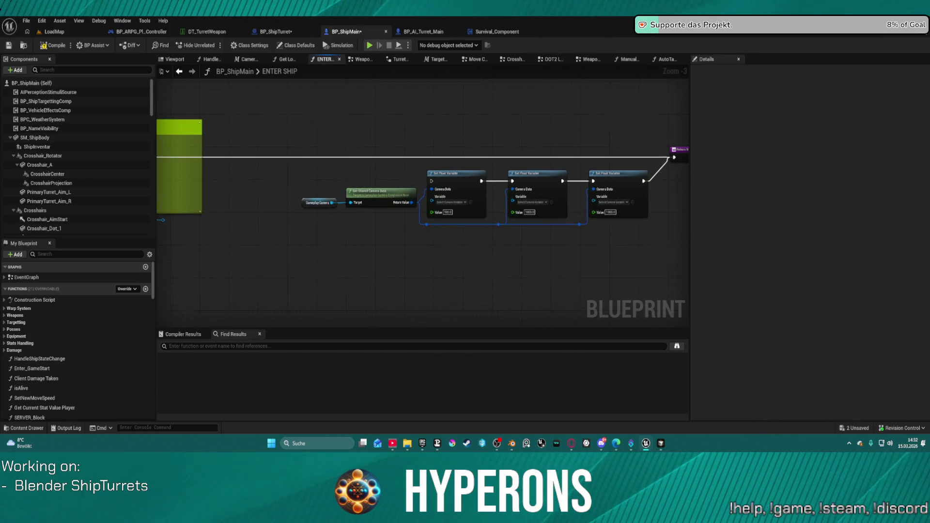
drag(373, 84, 577, 92)
scroll(473, 135, down, 4)
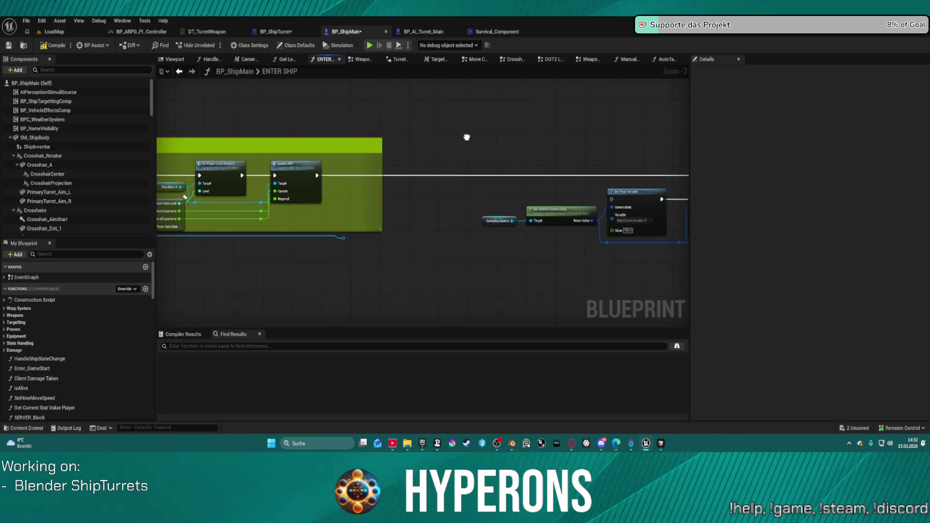
click(665, 59)
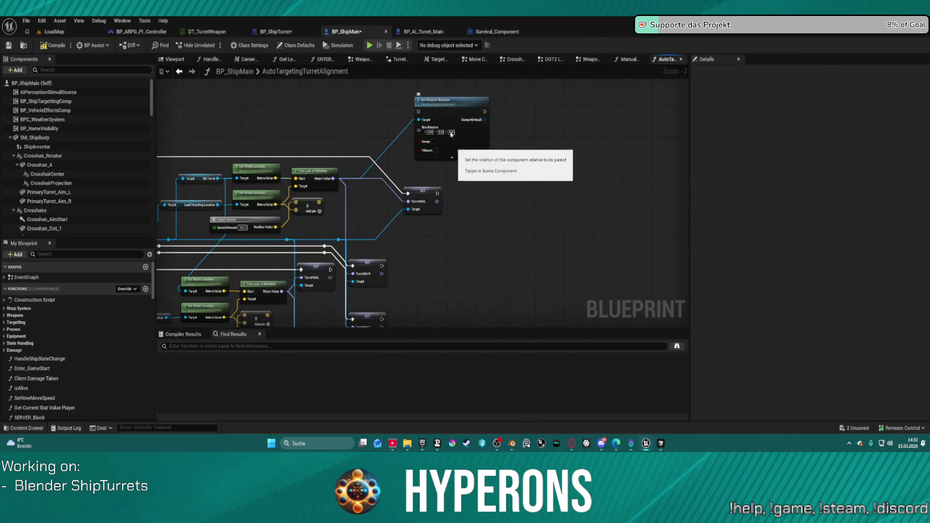
Split New Rotation into X/Y/Z and add a Break Rotator fed by the look-at rotation result
right_click(425, 135)
click(442, 173)
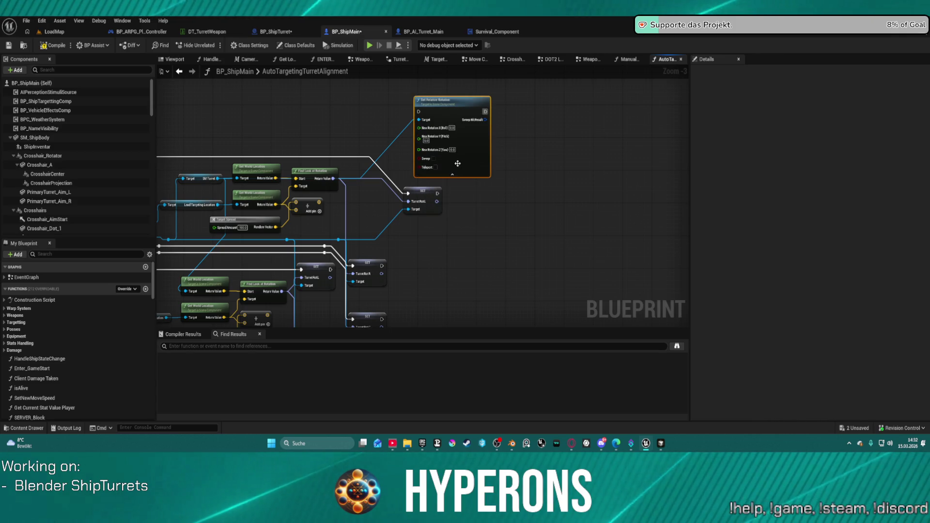
drag(480, 145, 558, 145)
drag(334, 178, 400, 133)
text(Break)
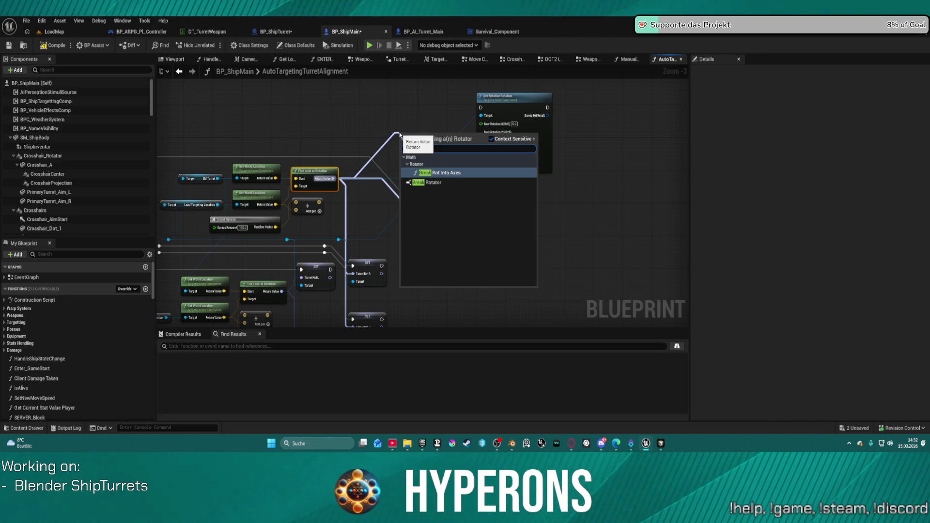
key(Down)
key(Return)
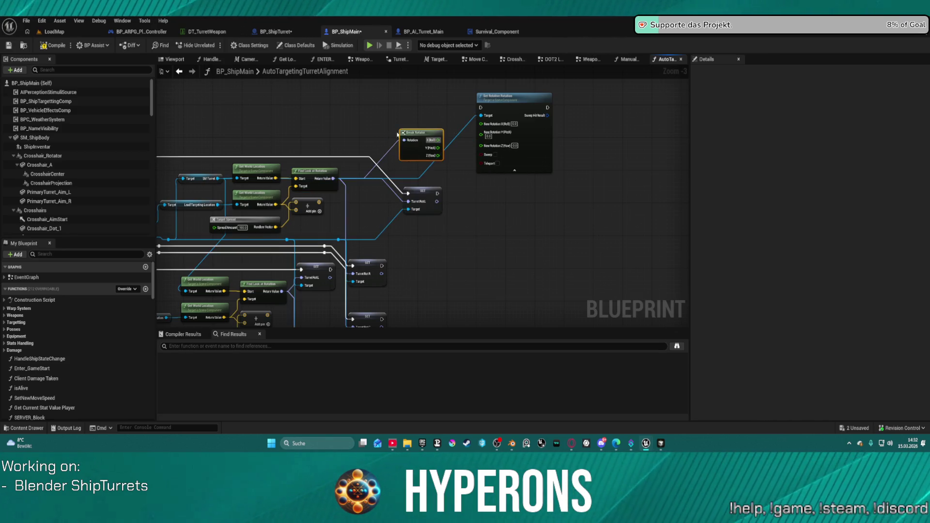
mouse_move(421, 132)
mouse_down()
mouse_move(414, 124)
mouse_move(473, 149)
mouse_move(482, 132)
mouse_move(611, 138)
mouse_up()
key(Escape)
drag(416, 126, 407, 122)
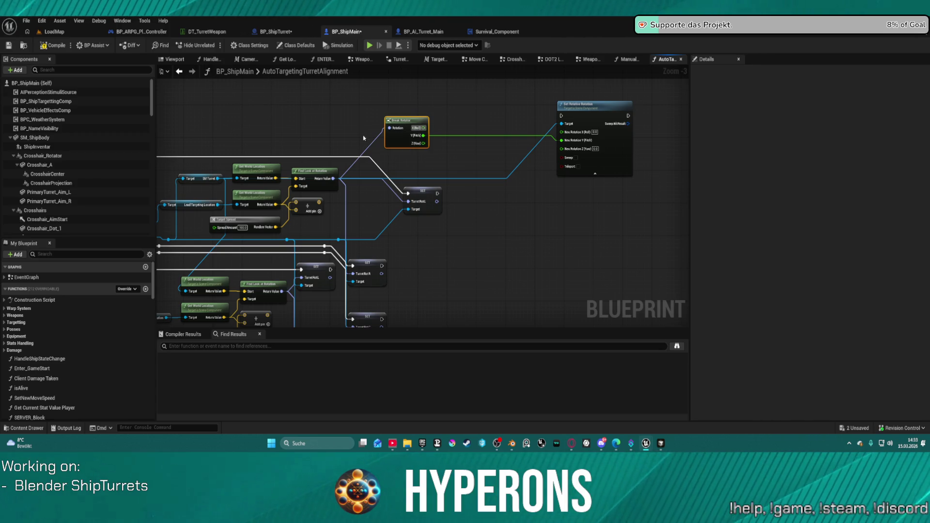
Drag connections from the SM Turret output and the cast node's execution output
drag(370, 179, 443, 157)
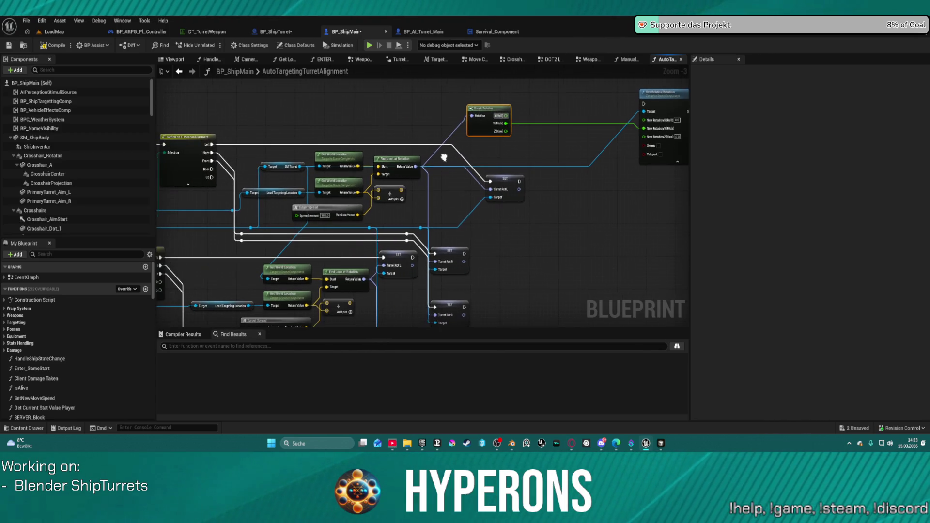
mouse_move(300, 166)
mouse_down()
mouse_move(234, 209)
mouse_move(557, 214)
mouse_move(517, 133)
mouse_up()
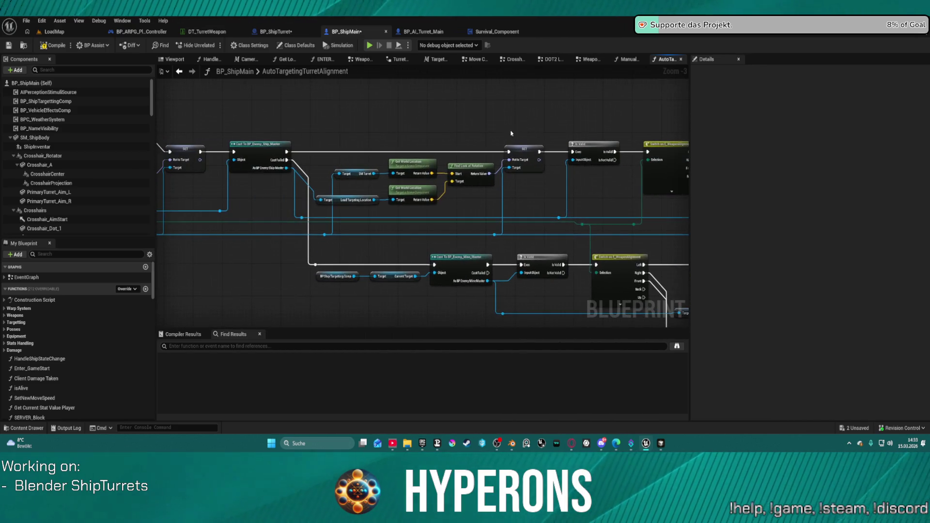
mouse_move(288, 152)
mouse_down()
mouse_move(532, 161)
mouse_move(649, 152)
mouse_up()
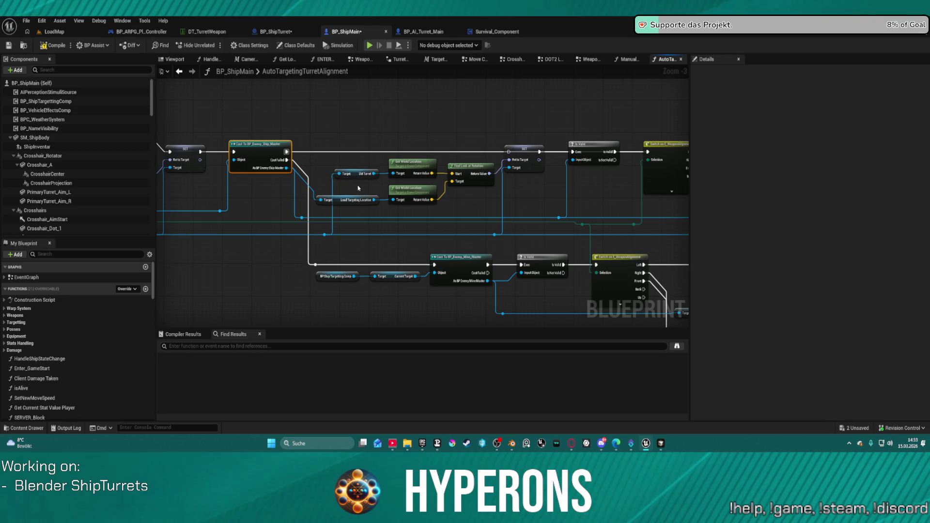
mouse_move(624, 185)
mouse_down()
mouse_move(539, 175)
mouse_move(397, 116)
mouse_up()
Add a Set Socket Base node from the turret reference by searching 'socket'
mouse_move(193, 175)
mouse_down()
mouse_move(333, 226)
mouse_move(342, 142)
mouse_up()
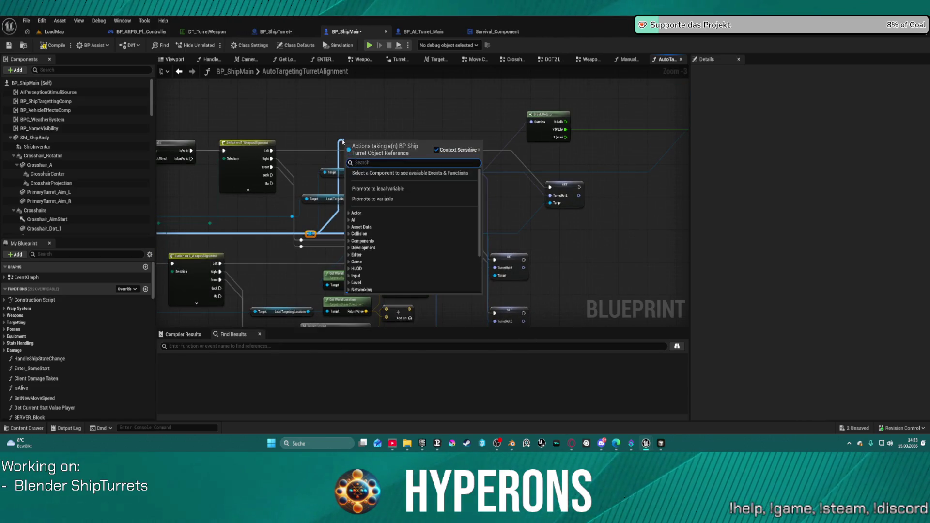
text(set bas)
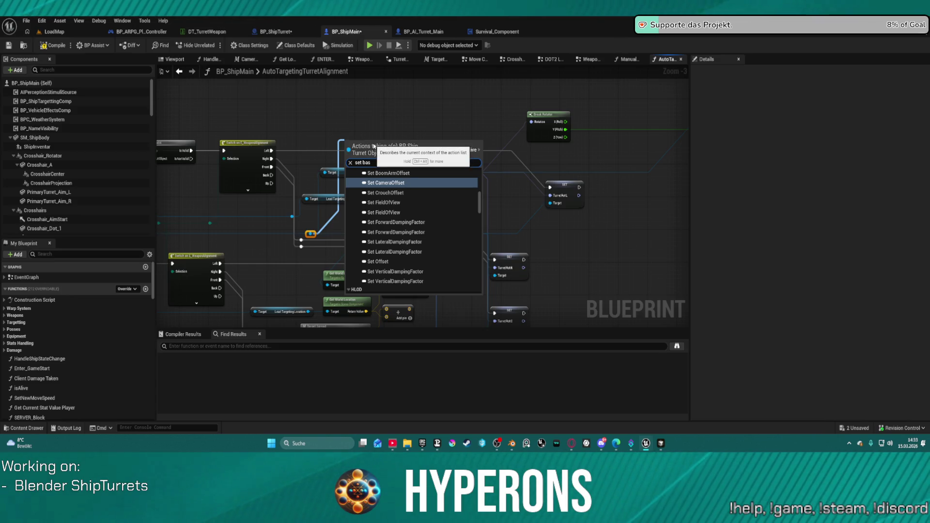
key(BackSpace)
key(BackSpace)
key(BackSpace)
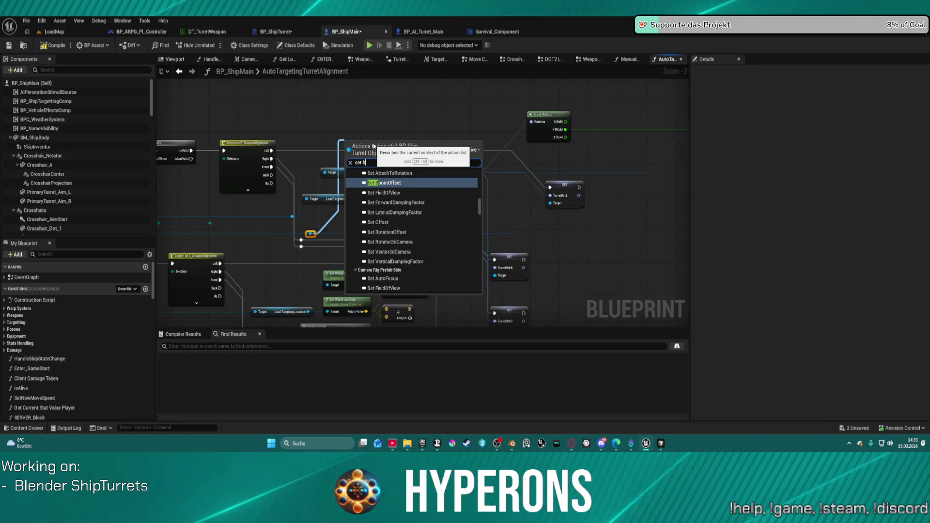
text(socker)
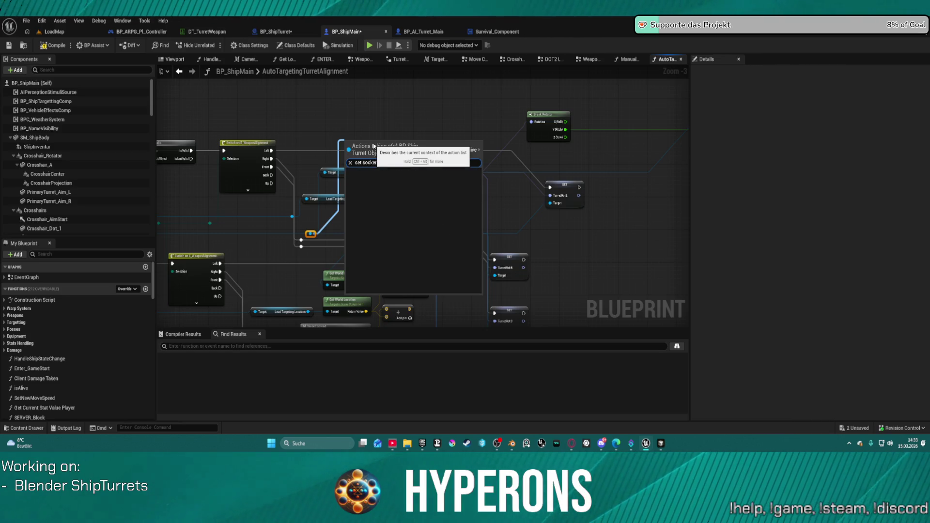
text(t)
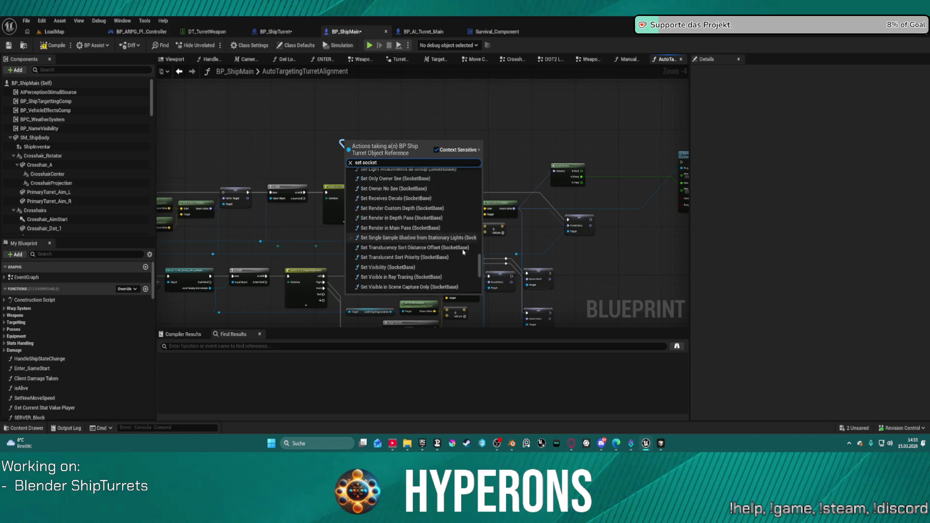
scroll(406, 272, down, 5)
click(407, 276)
scroll(411, 276, down, 6)
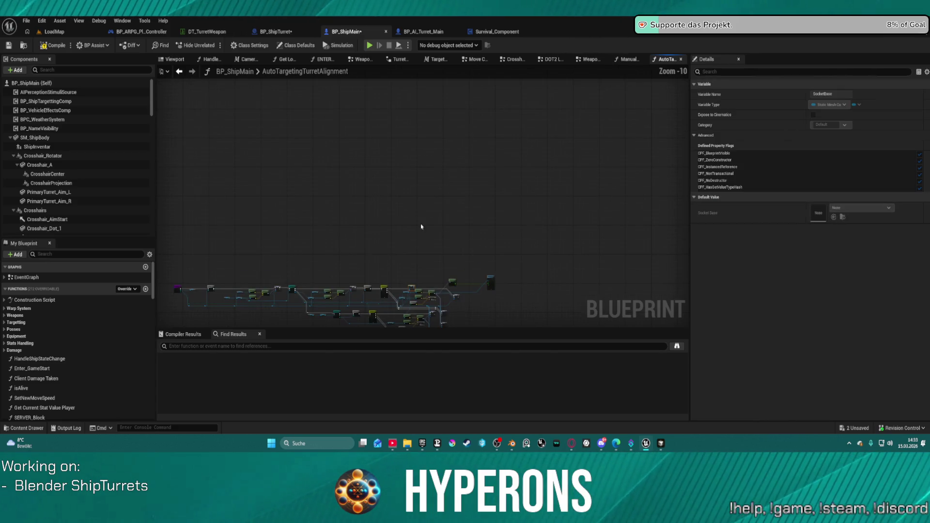
scroll(400, 213, up, 8)
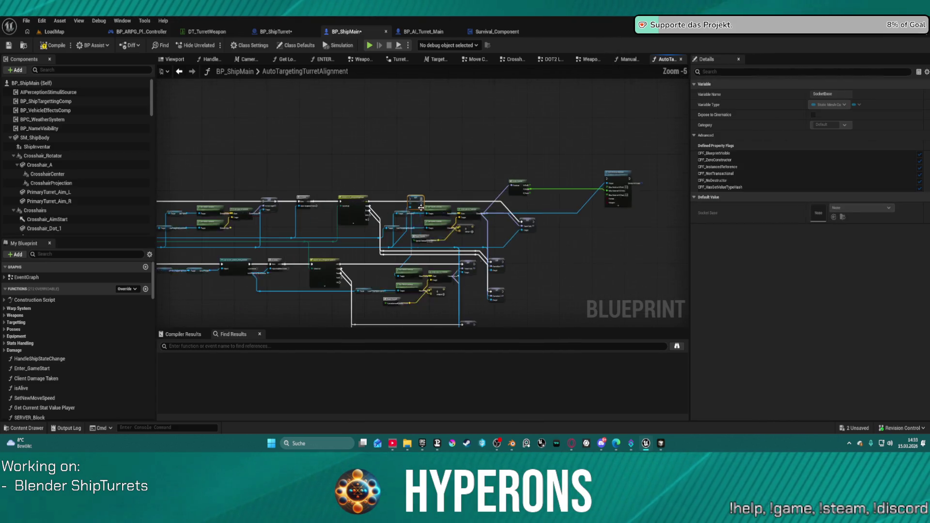
click(428, 193)
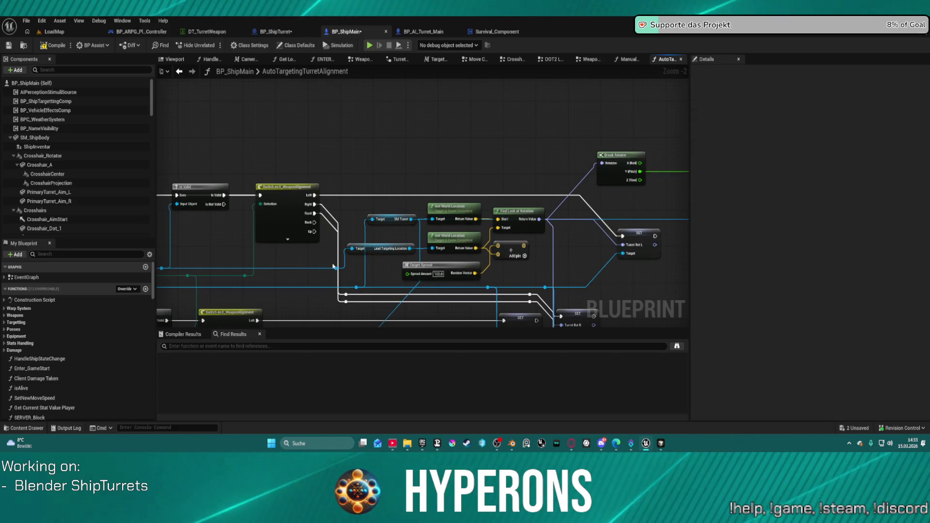
Add a Set SM Turret Mounting node from the reroute node by searching 'tmount'
drag(355, 286, 387, 183)
text(turren)
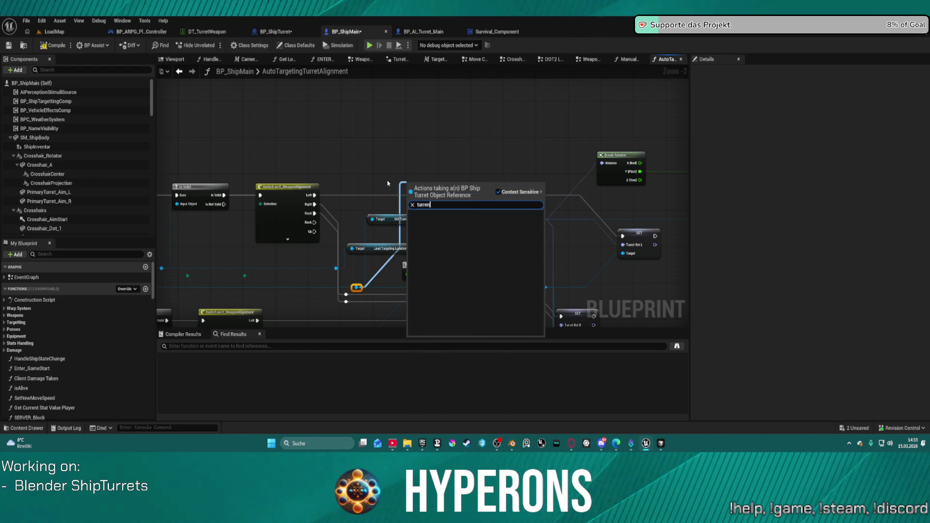
key(BackSpace)
text(tm)
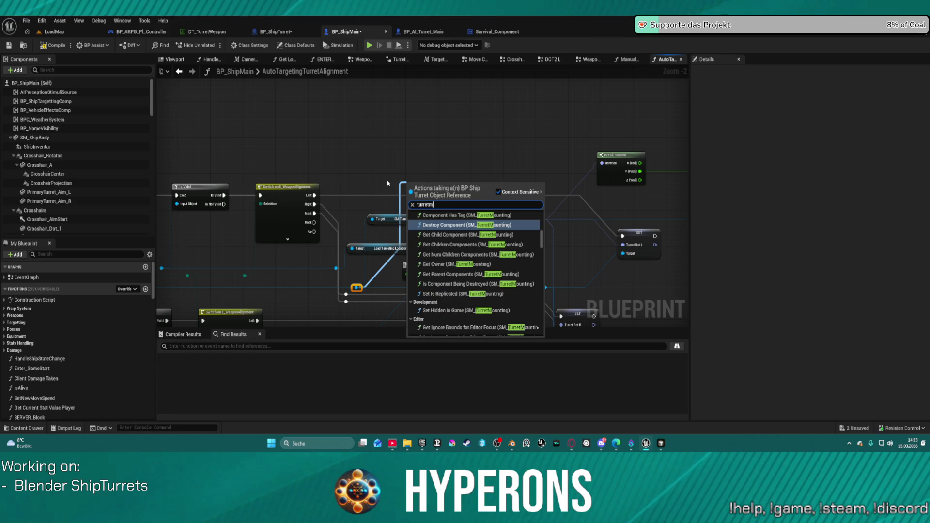
text(ount)
scroll(476, 277, down, 10)
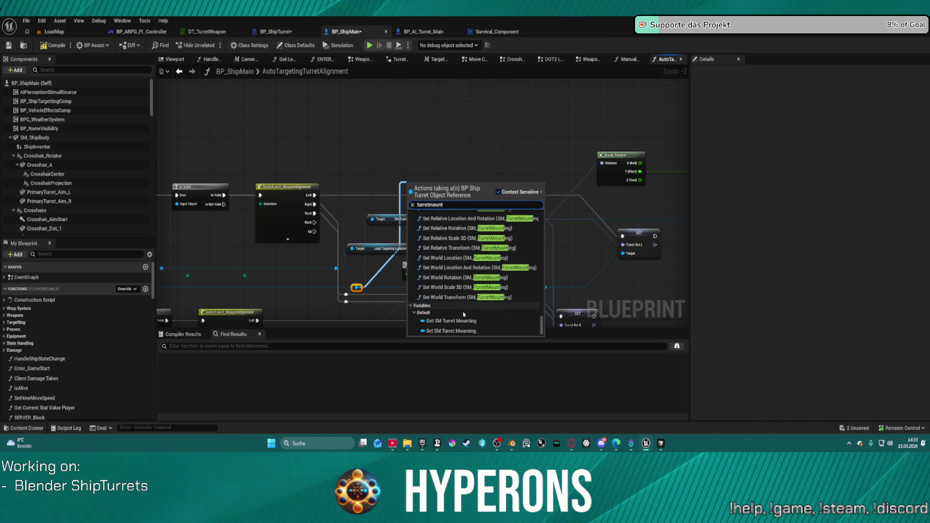
click(451, 331)
scroll(460, 267, down, 10)
scroll(477, 171, up, 9)
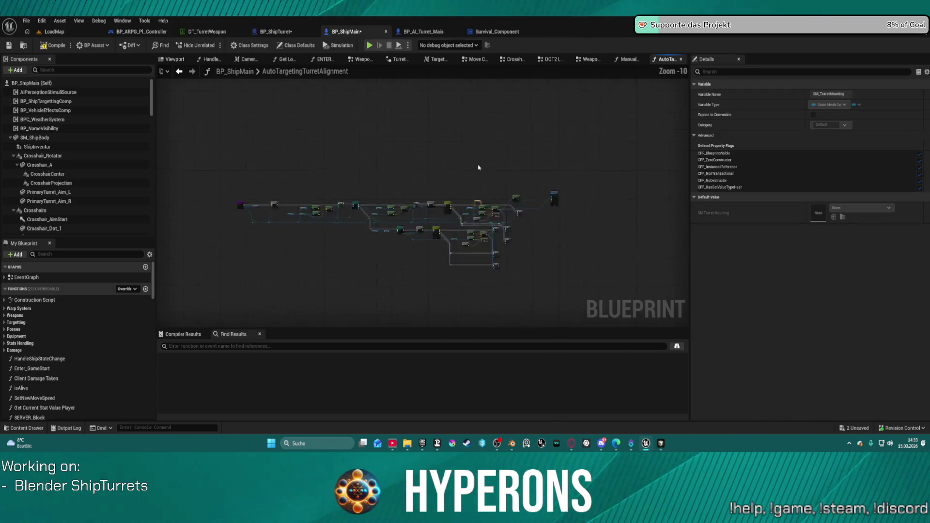
drag(488, 228, 496, 155)
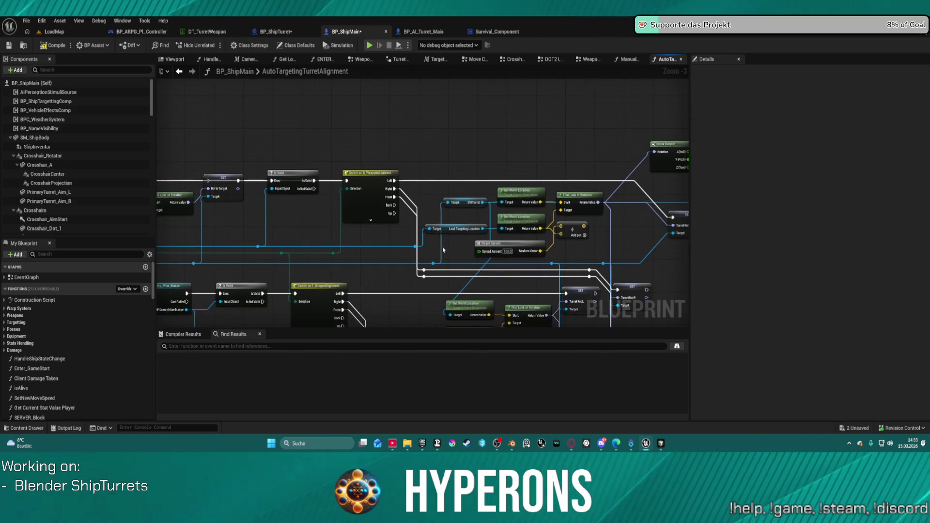
drag(433, 263, 480, 154)
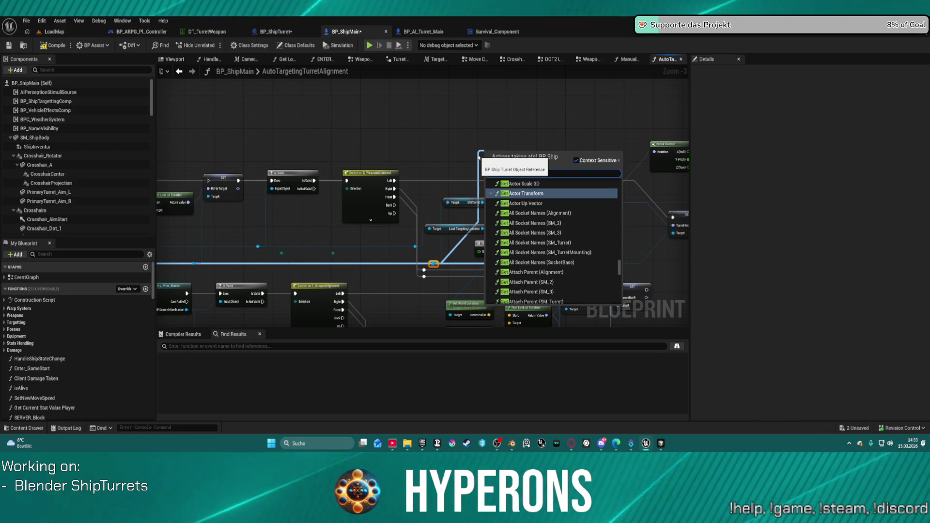
Add a Get SM Turret Mounting node and chain a duplicated Set Relative Rotation after the first
scroll(479, 156, up, 5)
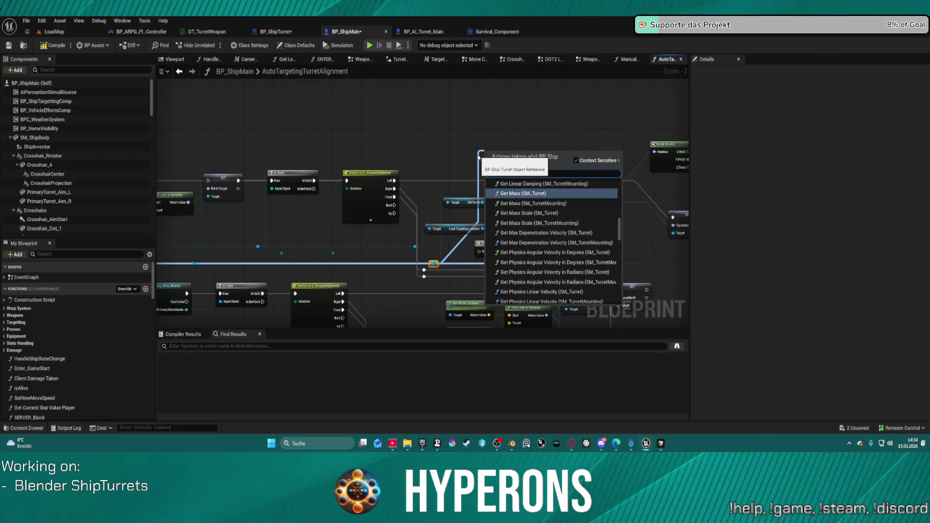
scroll(478, 156, down, 5)
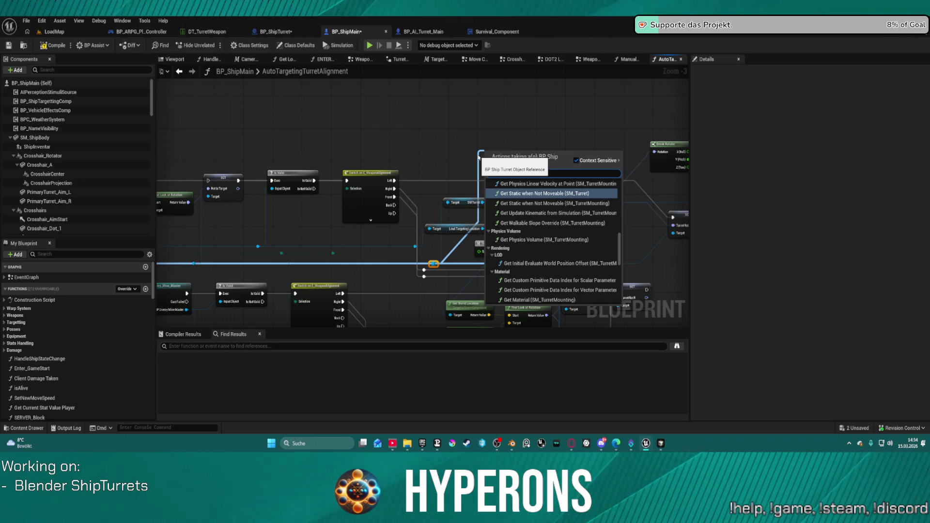
scroll(478, 156, down, 10)
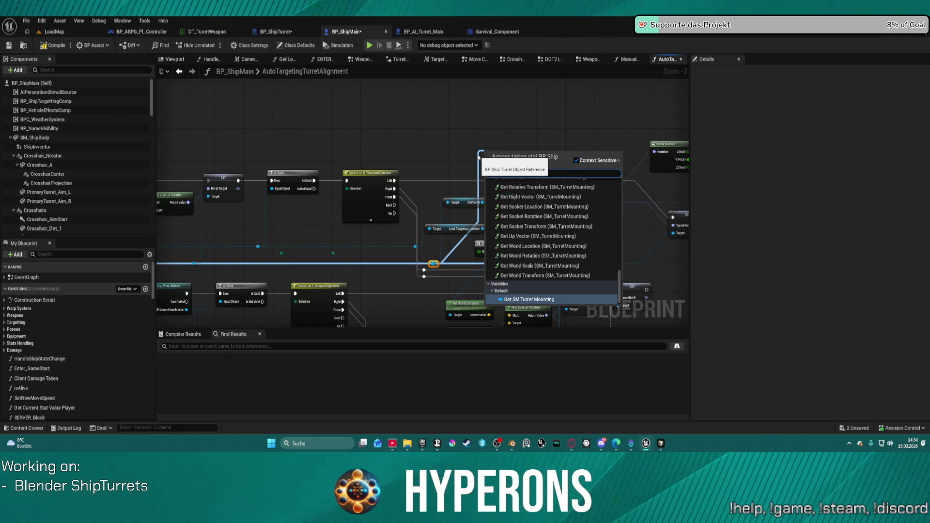
click(540, 300)
drag(534, 154, 562, 161)
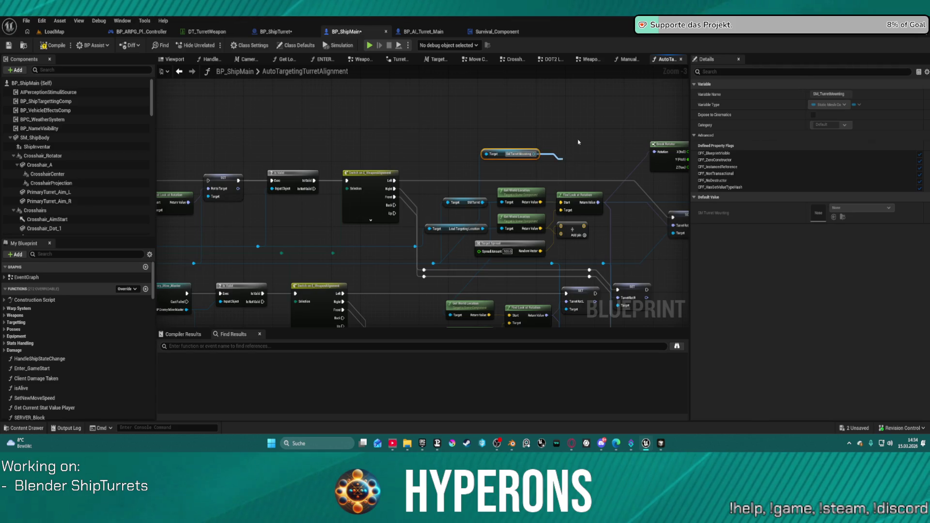
click(519, 105)
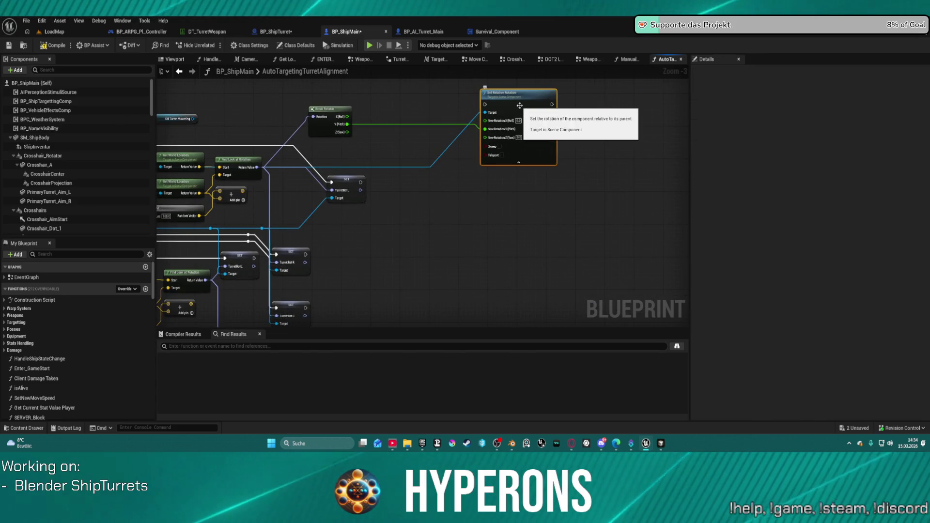
drag(520, 105, 549, 125)
key(ctrl+d)
mouse_move(479, 185)
mouse_down()
mouse_move(423, 150)
mouse_move(515, 123)
mouse_up()
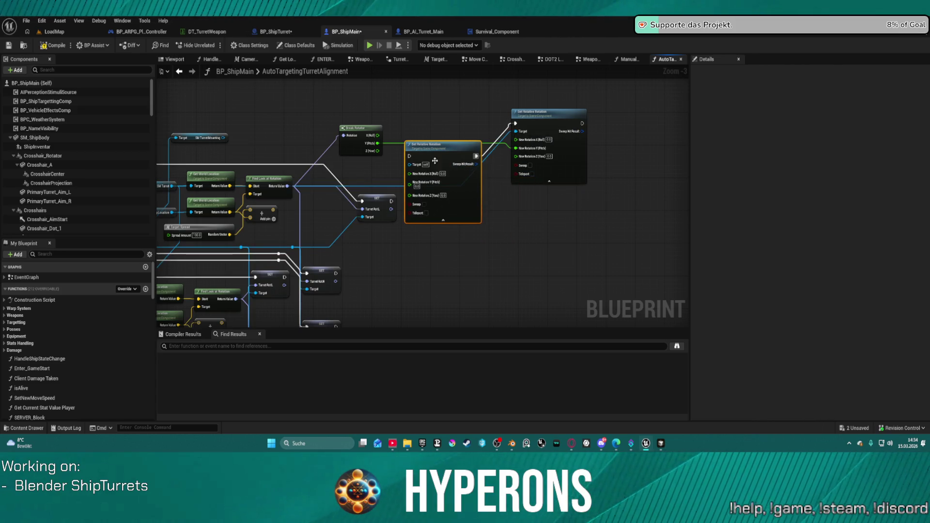
mouse_move(410, 161)
mouse_down()
mouse_move(271, 145)
mouse_move(343, 160)
mouse_move(319, 164)
mouse_up()
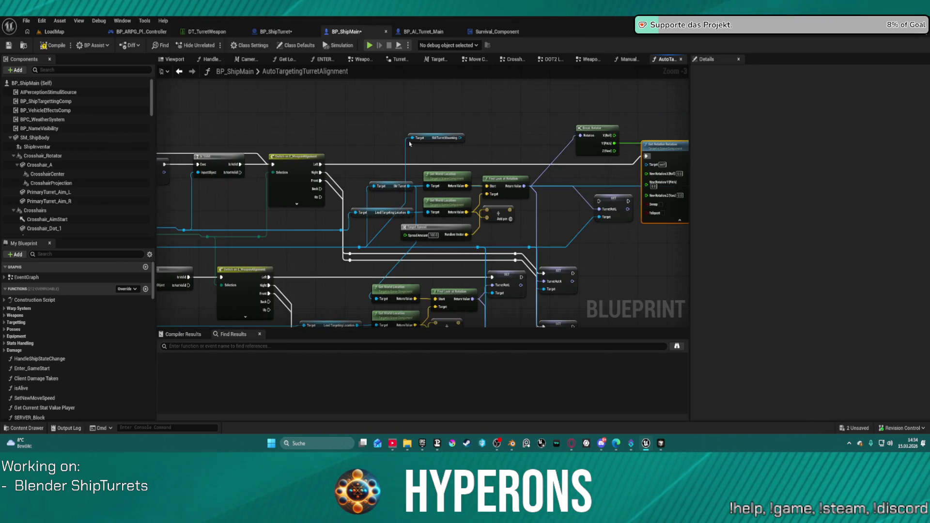
Wire Break Rotator's yaw into New Rotation Z (Yaw) and search graph actions for 'trans rot'
drag(423, 137, 455, 182)
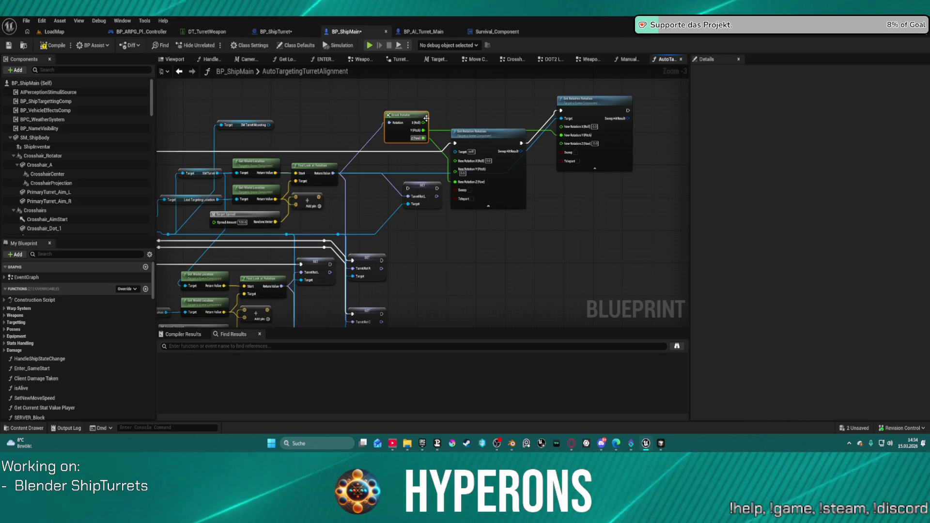
drag(410, 115, 362, 119)
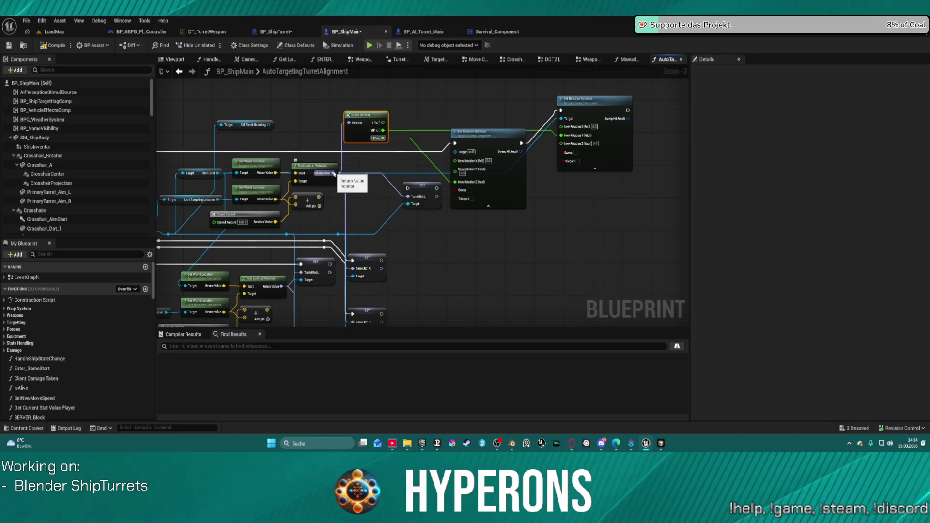
right_click(348, 90)
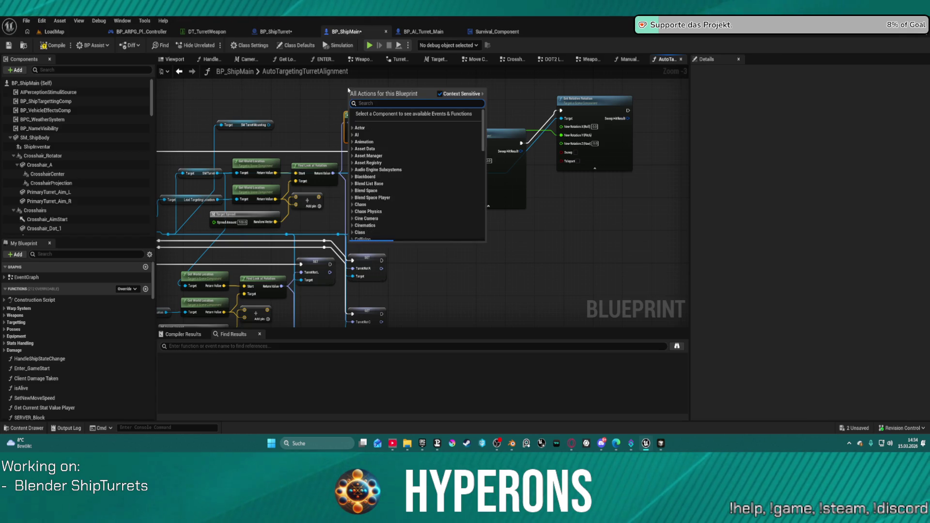
text(trans)
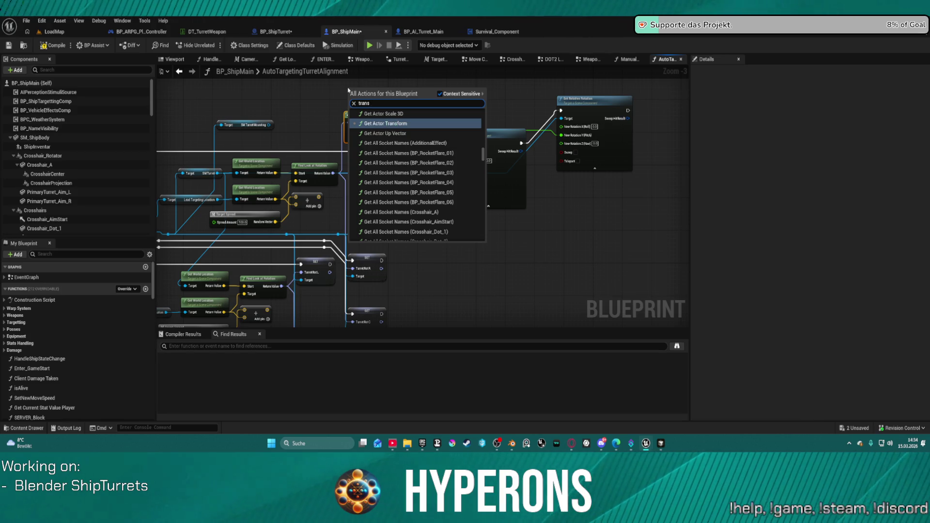
text( rot)
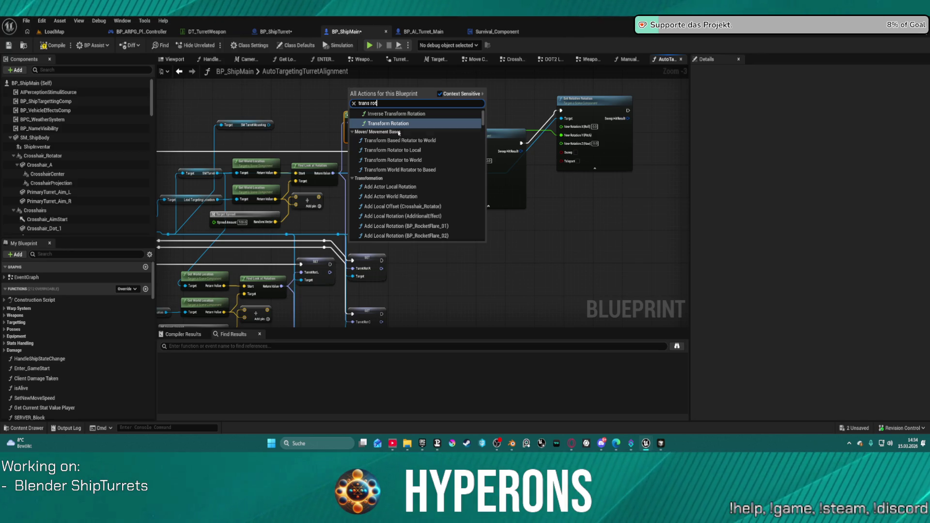
Add a Transform Rotation node and move it up, clear of Break Rotator
scroll(391, 123, up, 2)
click(391, 160)
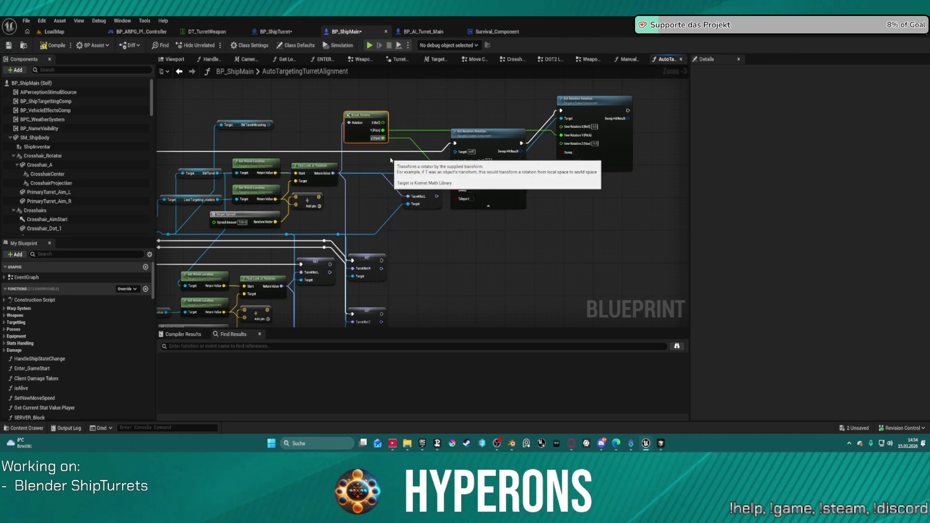
drag(381, 96, 381, 88)
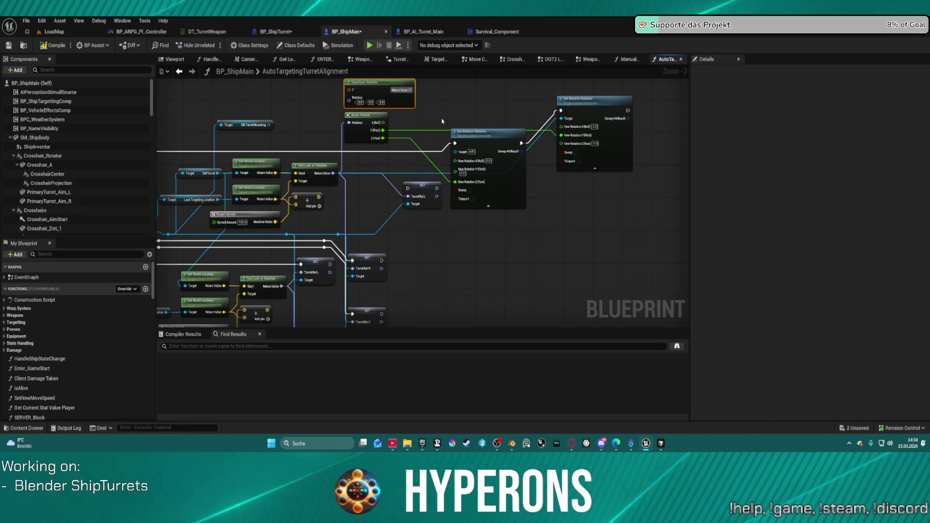
drag(439, 117, 449, 136)
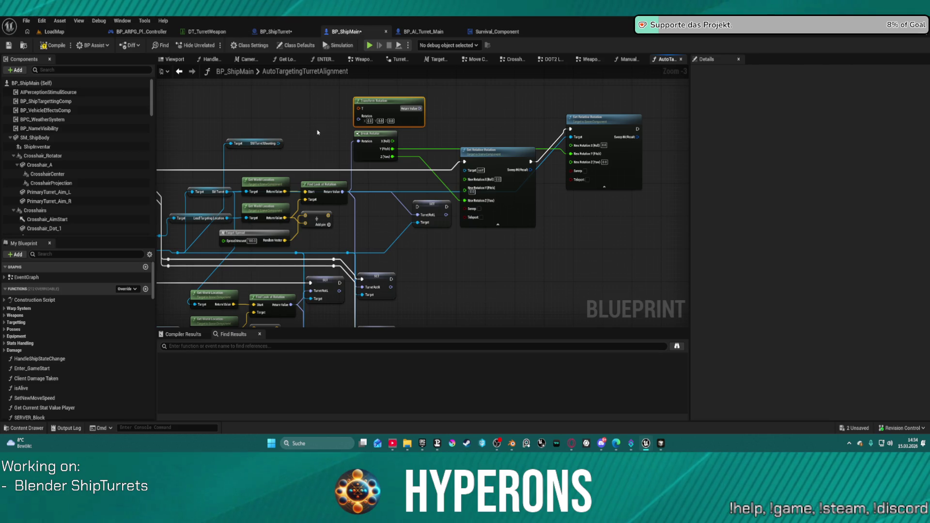
Pull a transform node from SM_TurretMounting, then delete the unwanted Get Socket Transform
drag(278, 144, 282, 106)
text(transform)
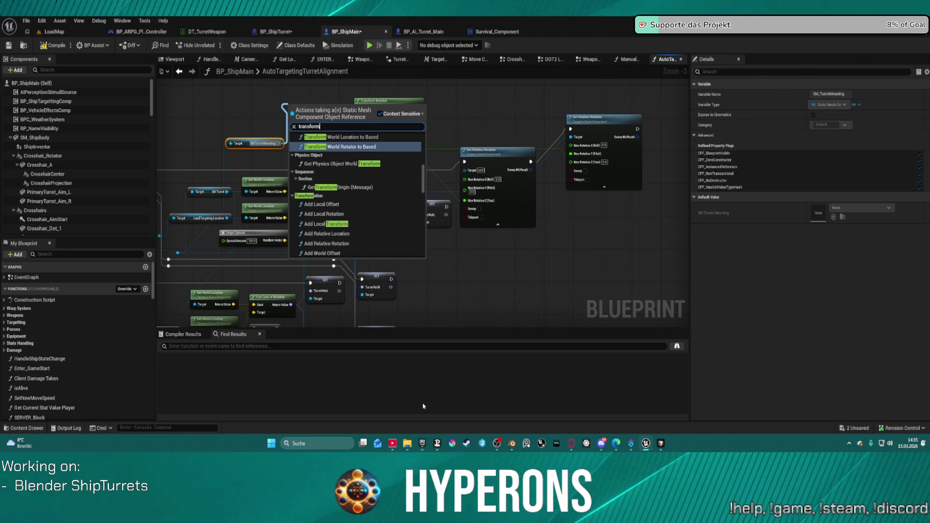
scroll(363, 234, down, 5)
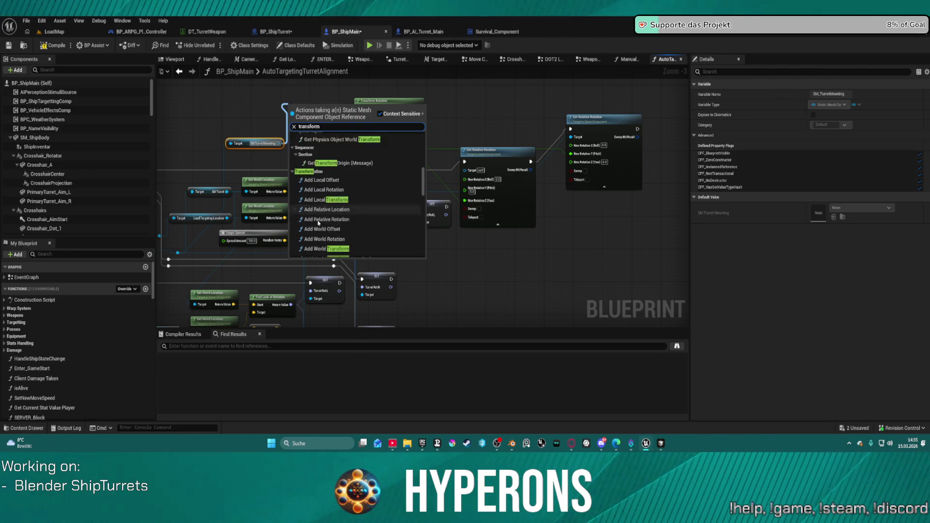
scroll(363, 235, down, 5)
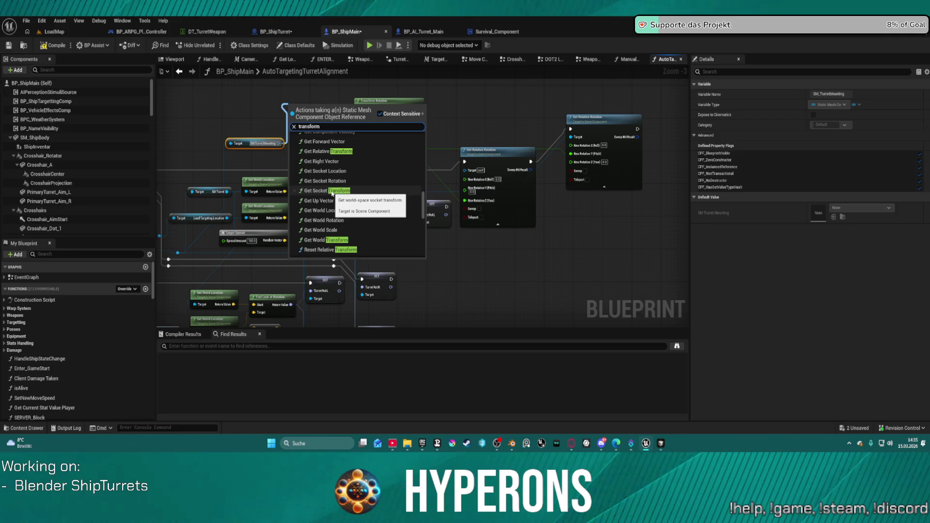
click(333, 192)
drag(249, 141, 197, 130)
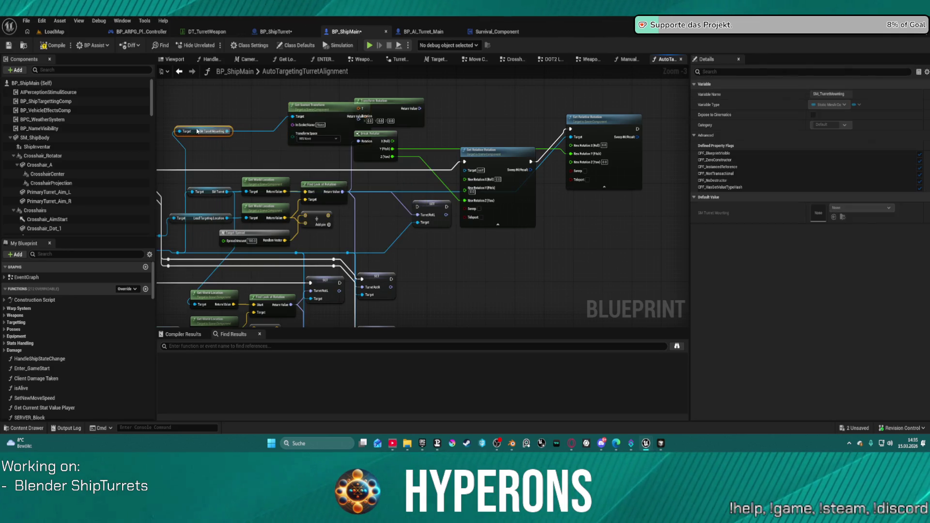
mouse_move(326, 110)
mouse_down()
mouse_move(284, 111)
mouse_move(218, 133)
mouse_move(289, 156)
mouse_up()
key(Delete)
Add Get Relative Transform for SM_TurretMounting and wire Find Look at Rotation into Transform Rotation
text(get transform)
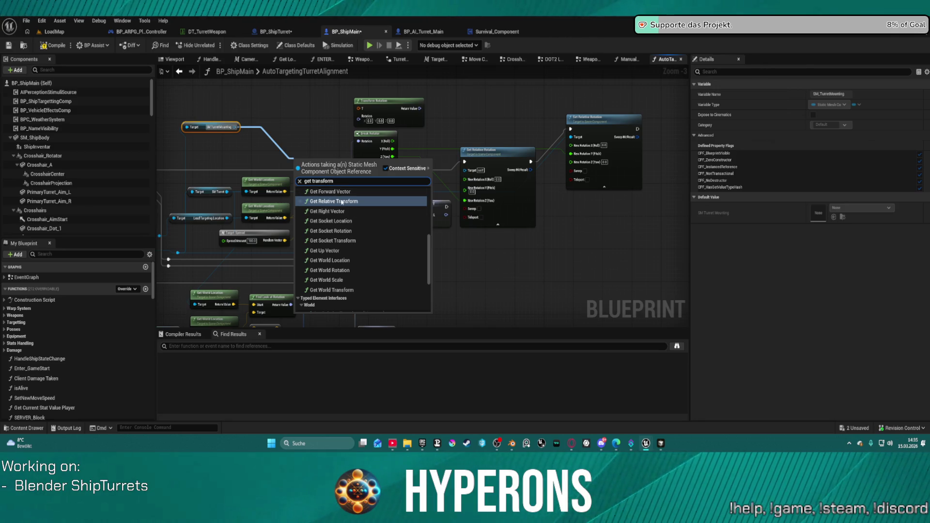
click(338, 200)
mouse_move(310, 166)
mouse_down()
mouse_move(275, 113)
mouse_move(359, 108)
mouse_up()
mouse_move(343, 192)
mouse_down()
mouse_move(359, 116)
mouse_move(463, 211)
mouse_move(467, 125)
mouse_move(362, 142)
mouse_move(410, 136)
mouse_up()
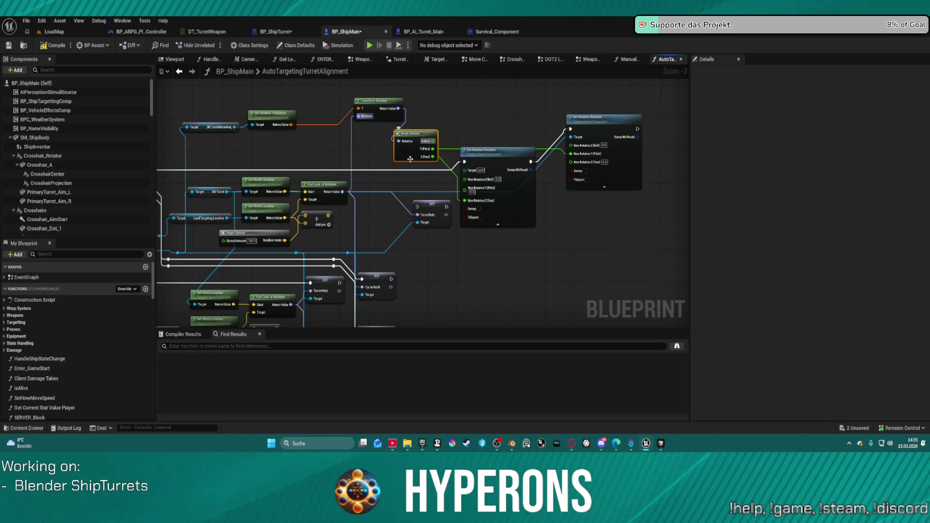
drag(343, 192, 450, 106)
text(break)
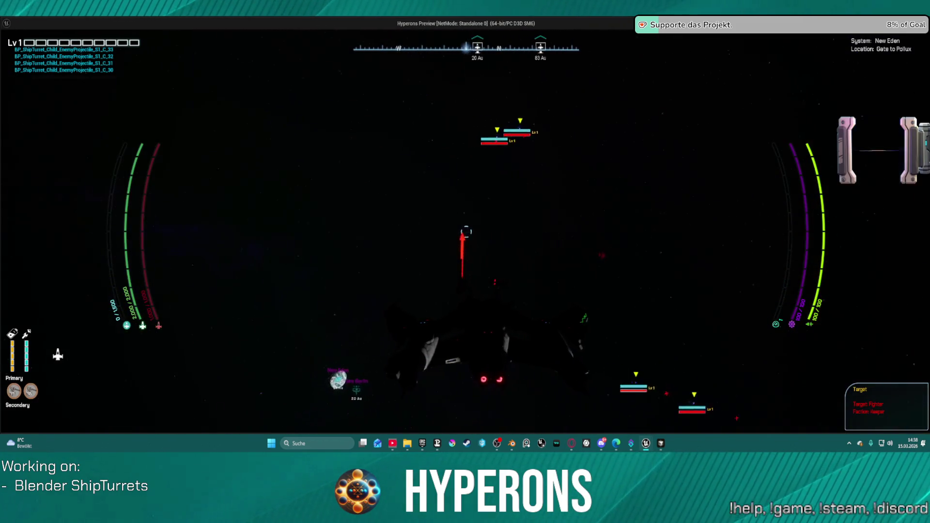
Stop the Hyperons play test and return to the AutoTargetingTurretAlignment graph
key(Escape)
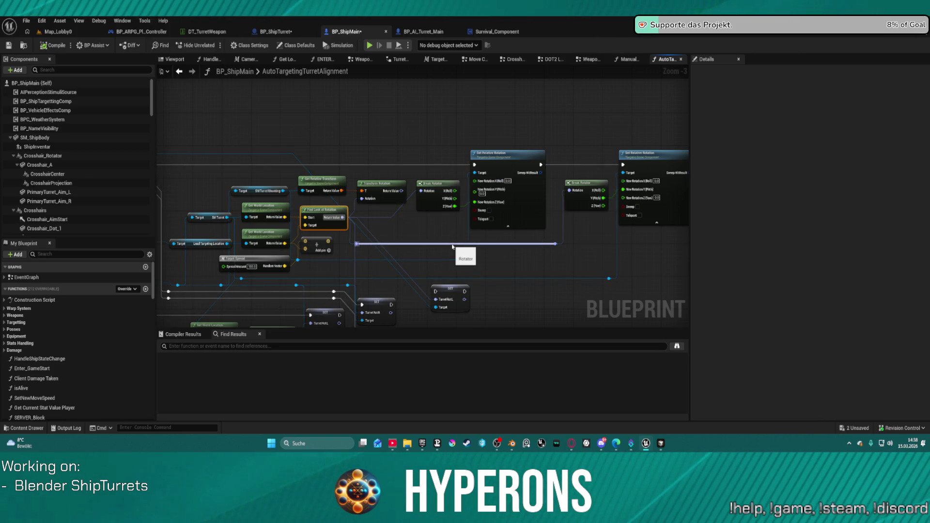
scroll(467, 240, down, 1)
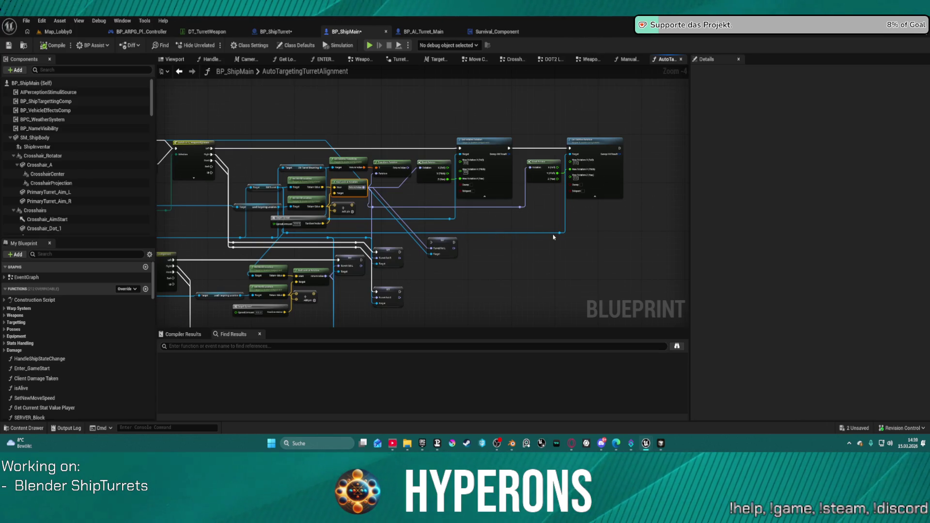
scroll(543, 227, up, 4)
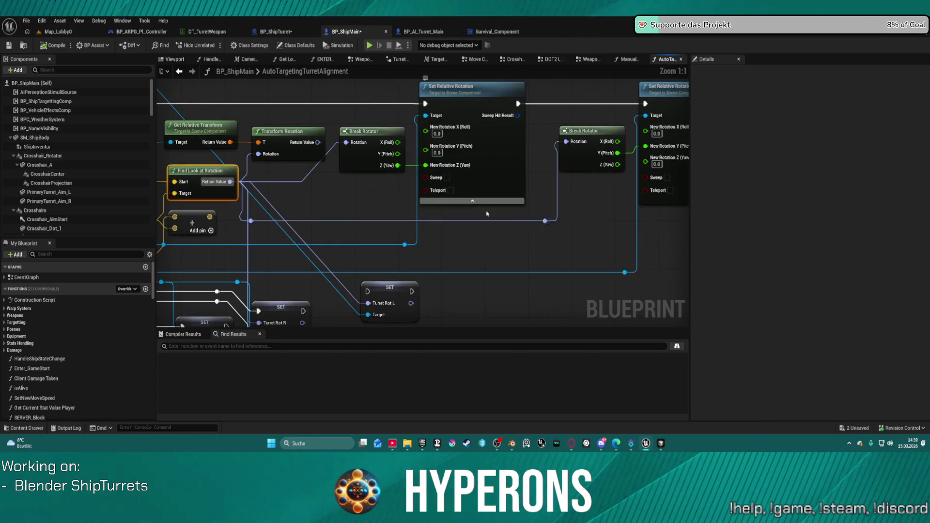
drag(475, 250, 514, 223)
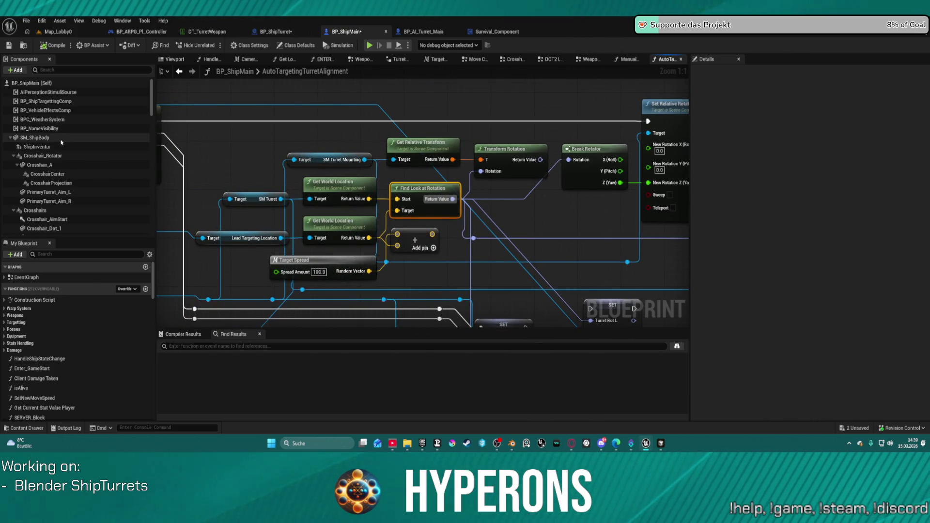
click(275, 32)
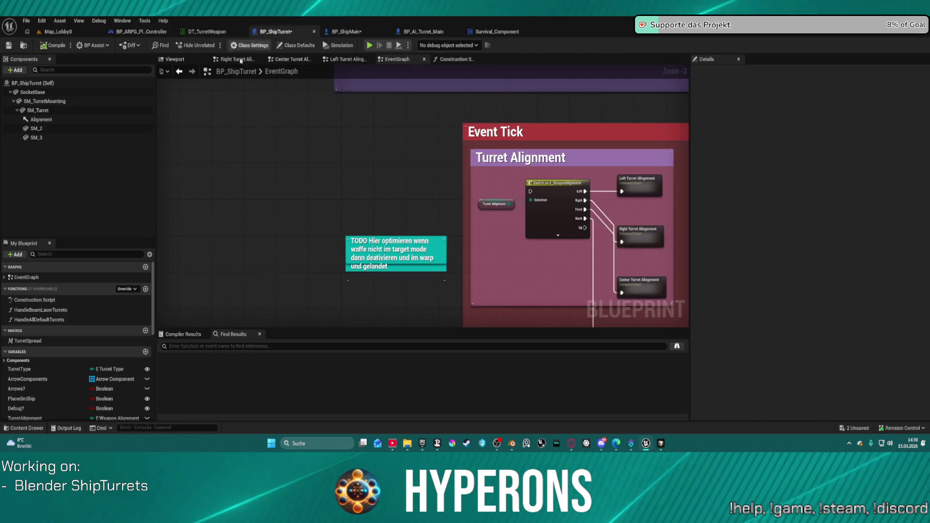
click(39, 111)
scroll(319, 161, down, 4)
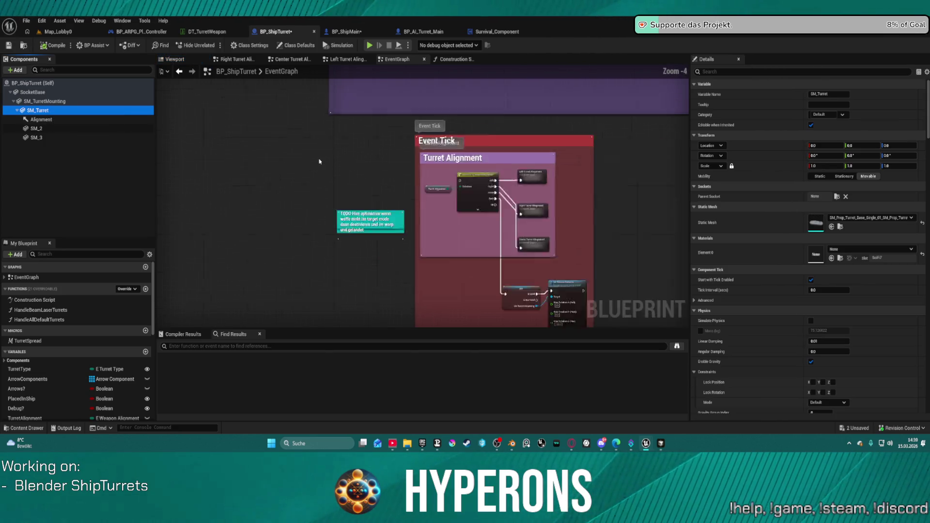
scroll(320, 155, up, 2)
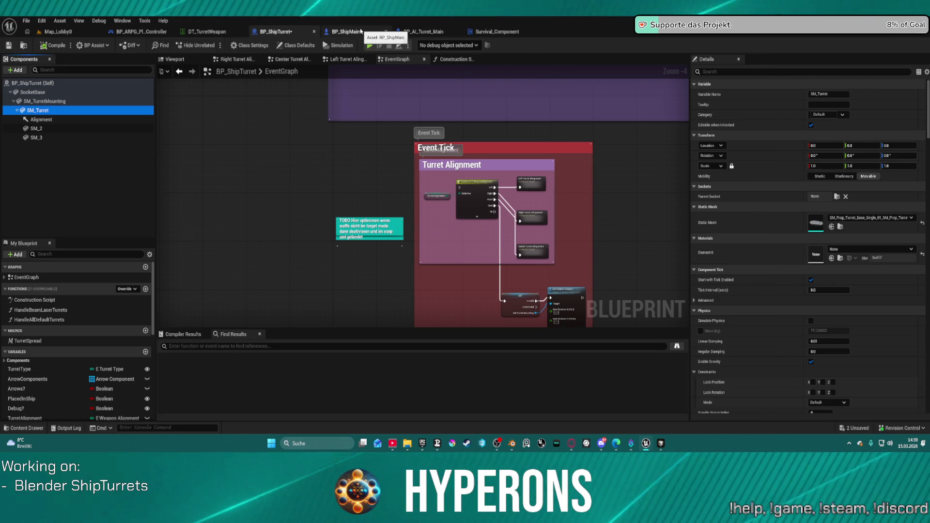
click(360, 34)
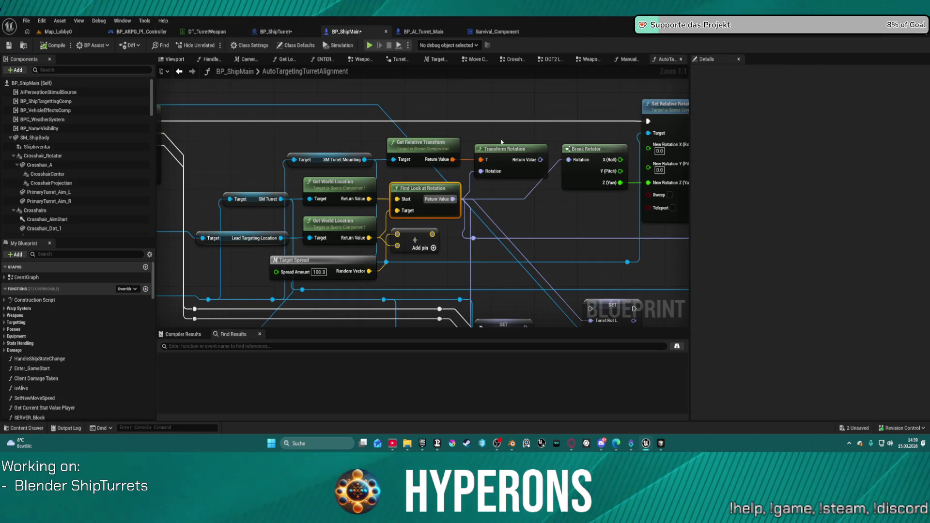
drag(499, 141, 445, 124)
drag(380, 170, 415, 164)
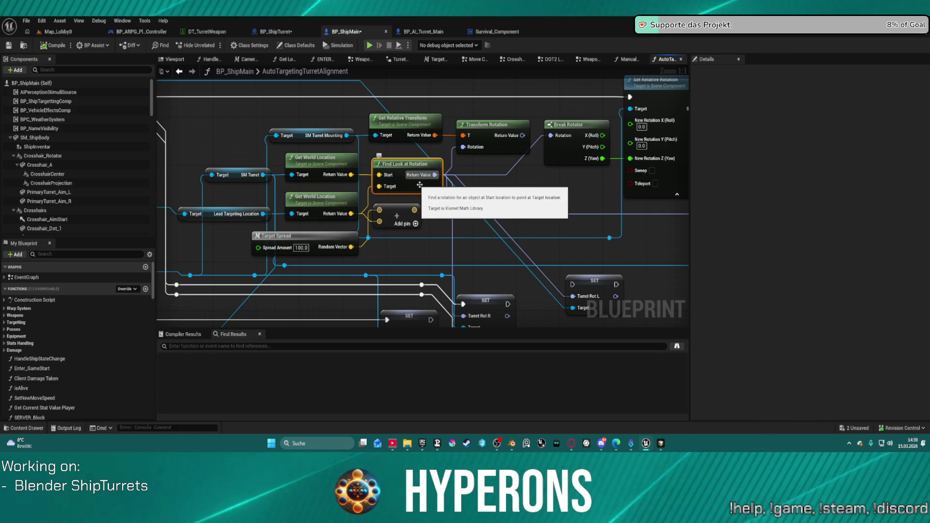
mouse_move(554, 188)
mouse_down()
mouse_move(301, 188)
mouse_move(282, 196)
mouse_up()
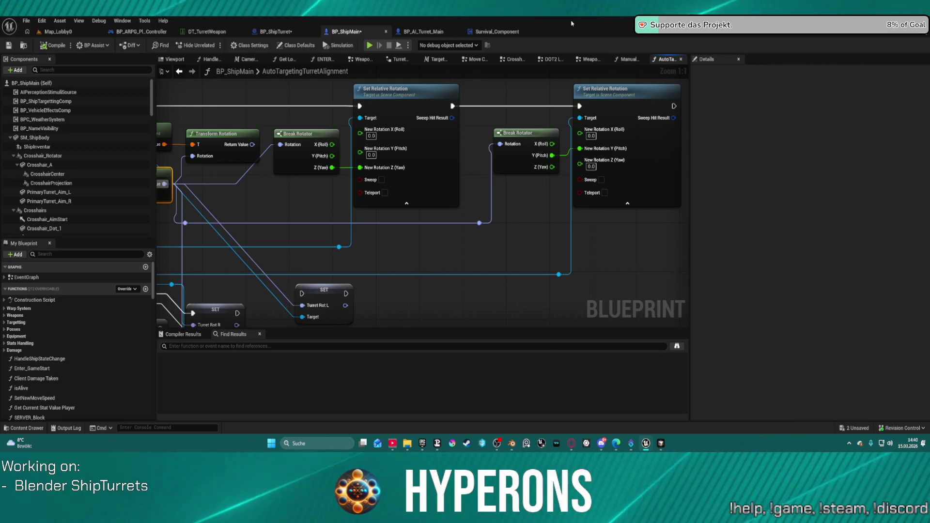
click(275, 32)
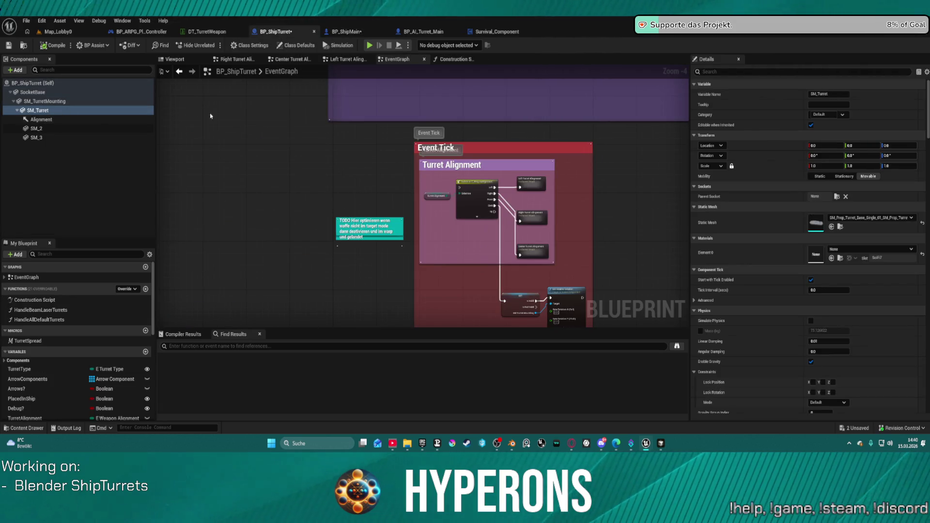
Look over BP_ShipTurret's 3D viewport, event graph and left turret alignment function
click(175, 59)
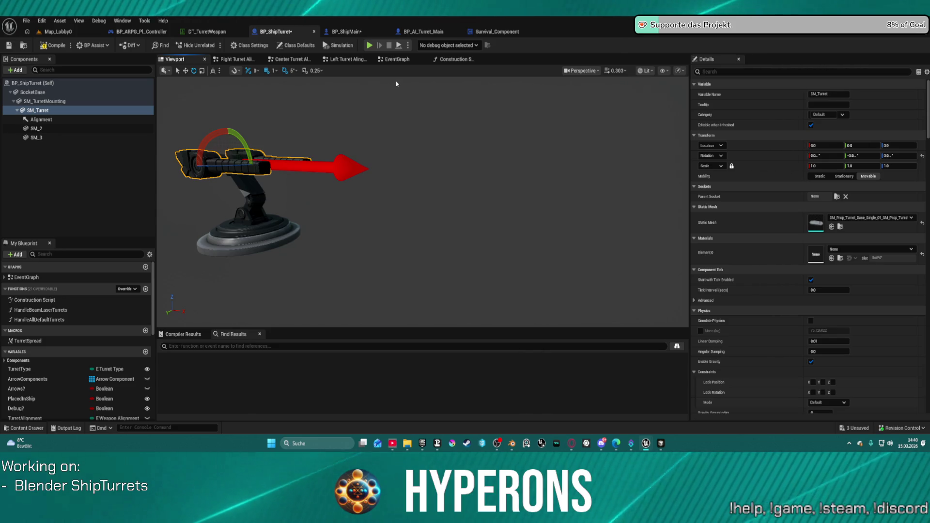
click(394, 61)
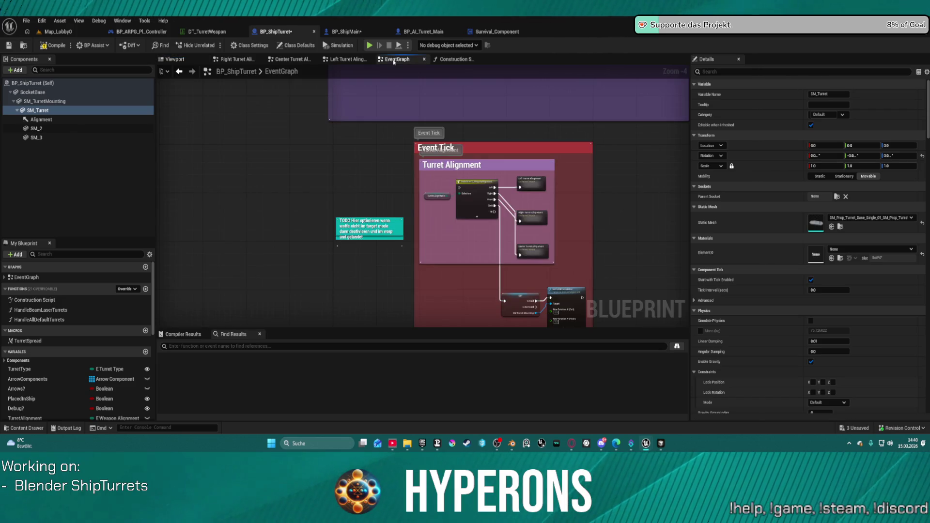
click(346, 60)
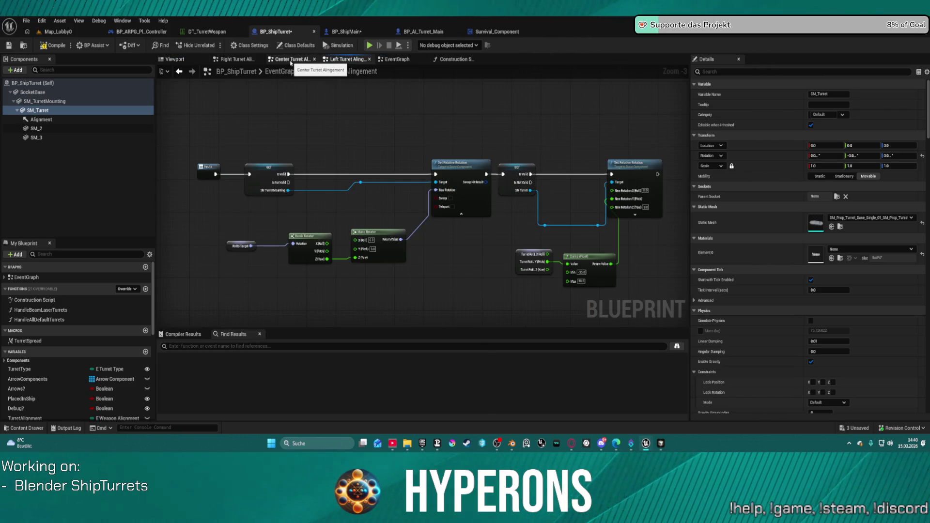
In the construction script, set Attach Component To Component's Rotation Rule to Keep Relative
click(450, 59)
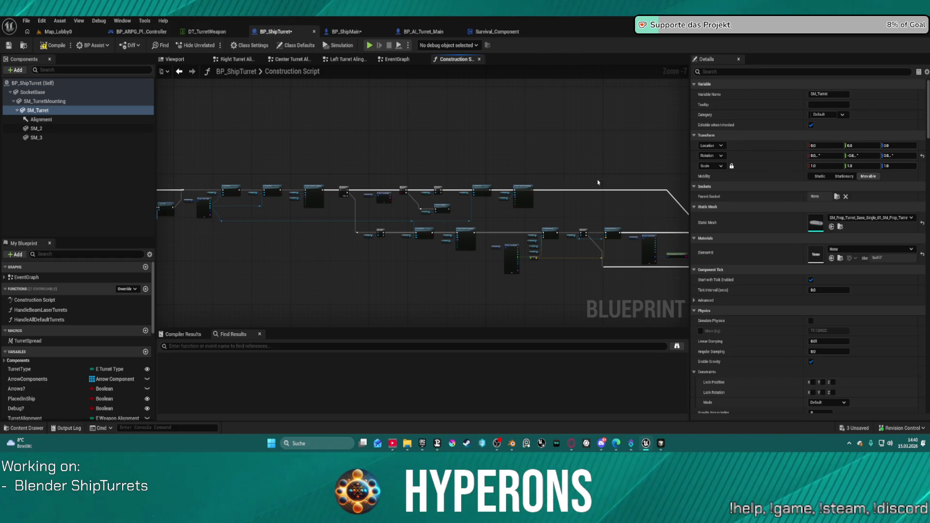
scroll(557, 165, up, 7)
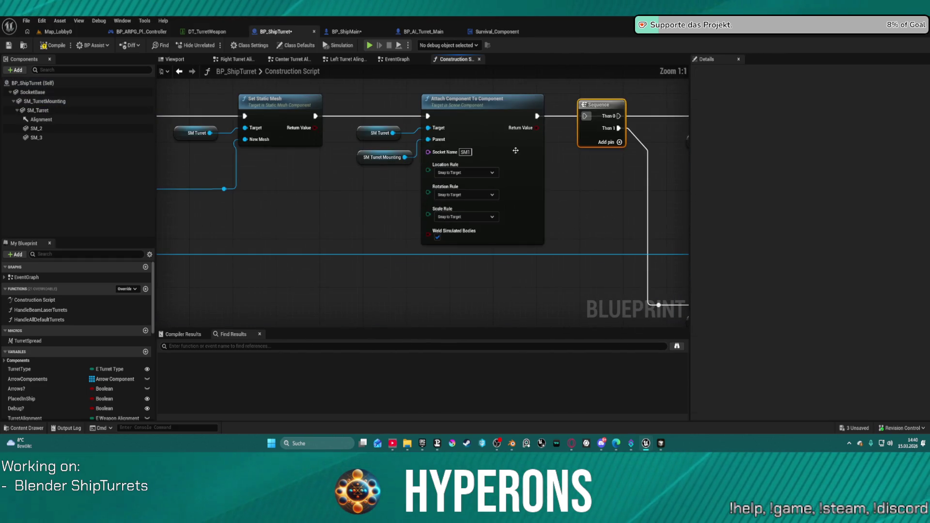
click(464, 195)
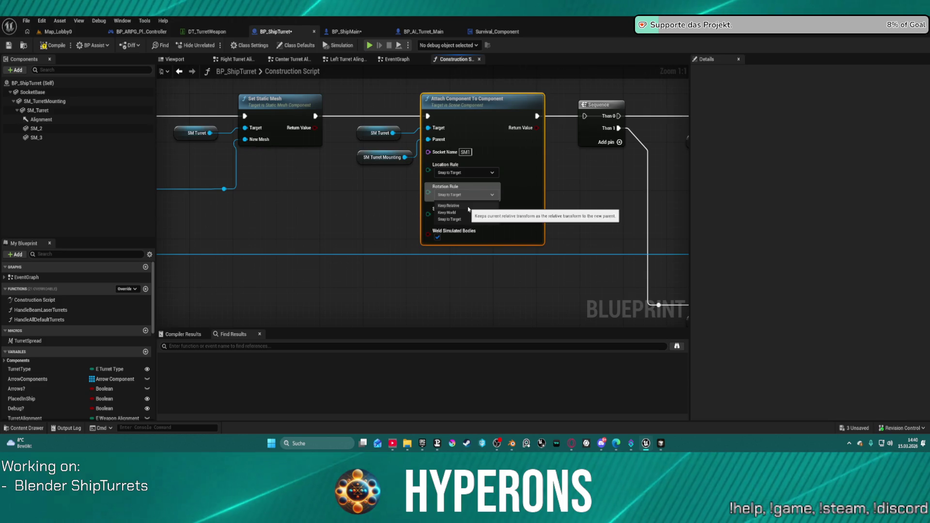
click(469, 208)
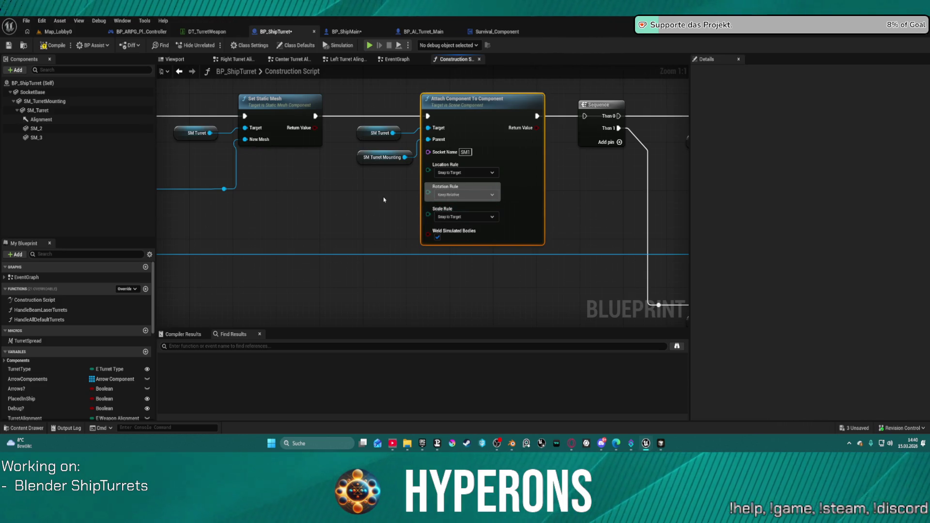
scroll(384, 199, down, 1)
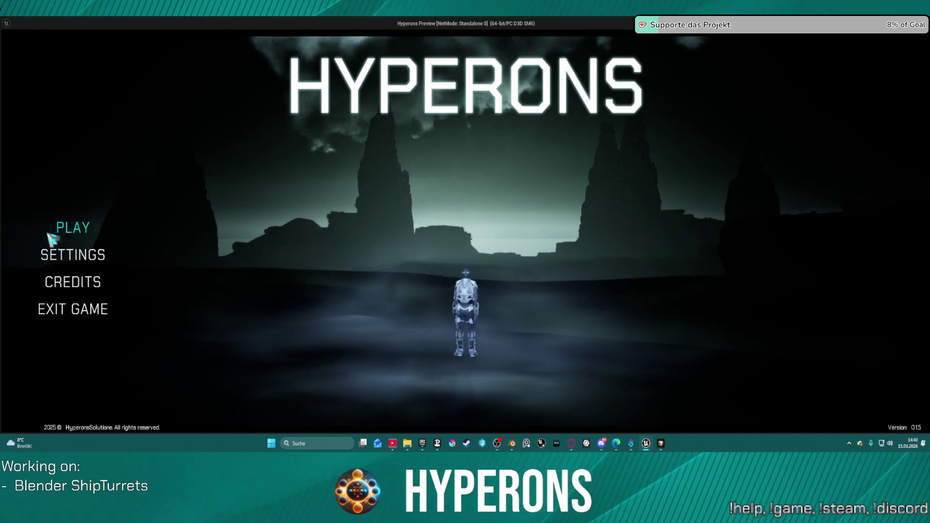
click(72, 228)
click(349, 228)
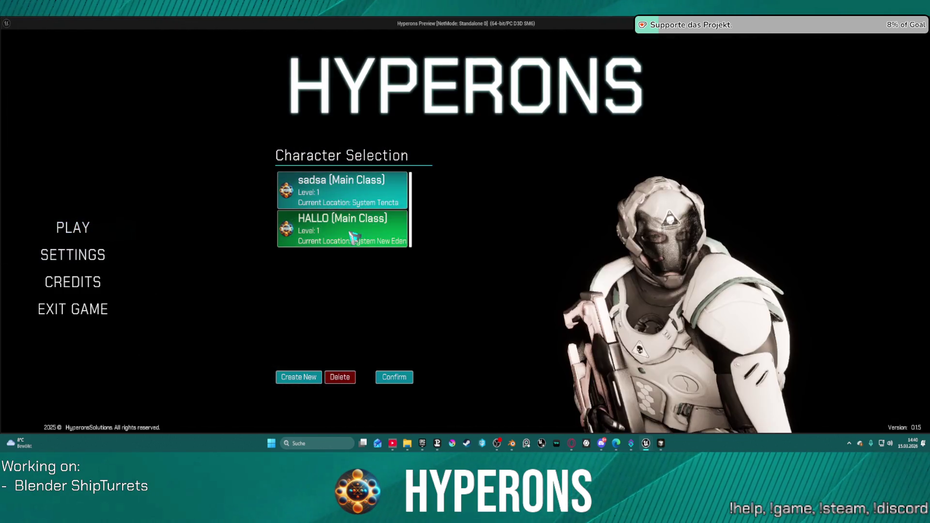
click(394, 377)
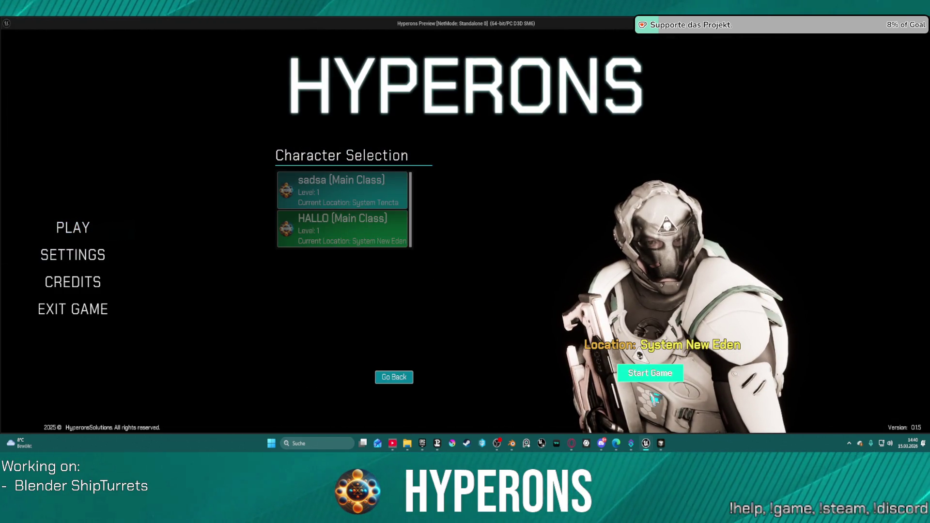
click(650, 373)
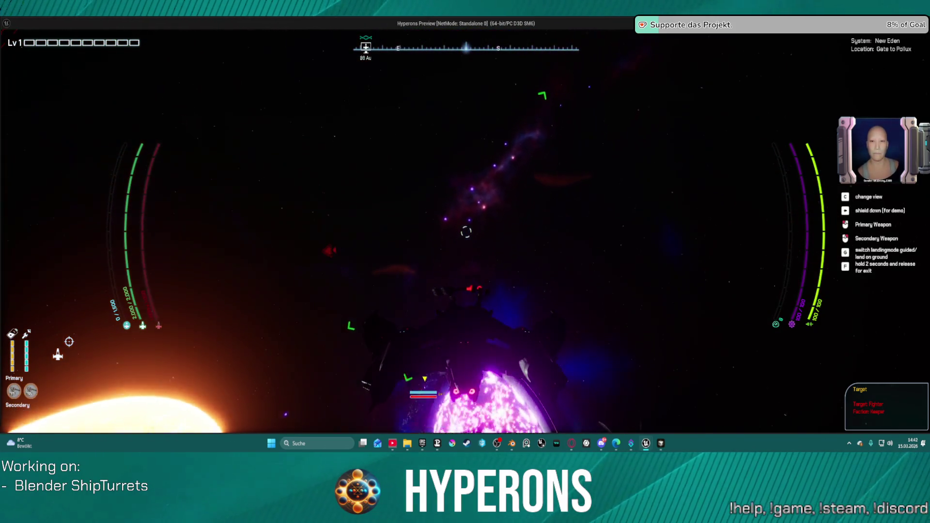
key(Escape)
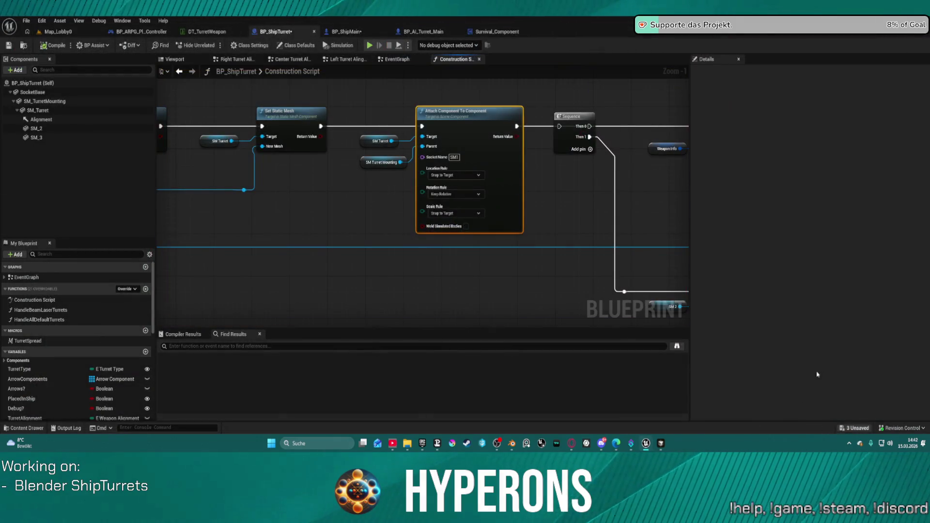
Review BP_ShipMain's AutoTargetingTurretAlignment and Manual Left Turret Alignment graphs, then open Weapon Aim to Hit Location
mouse_move(507, 306)
mouse_down()
mouse_move(457, 209)
mouse_move(545, 286)
mouse_move(639, 256)
mouse_move(225, 178)
mouse_up()
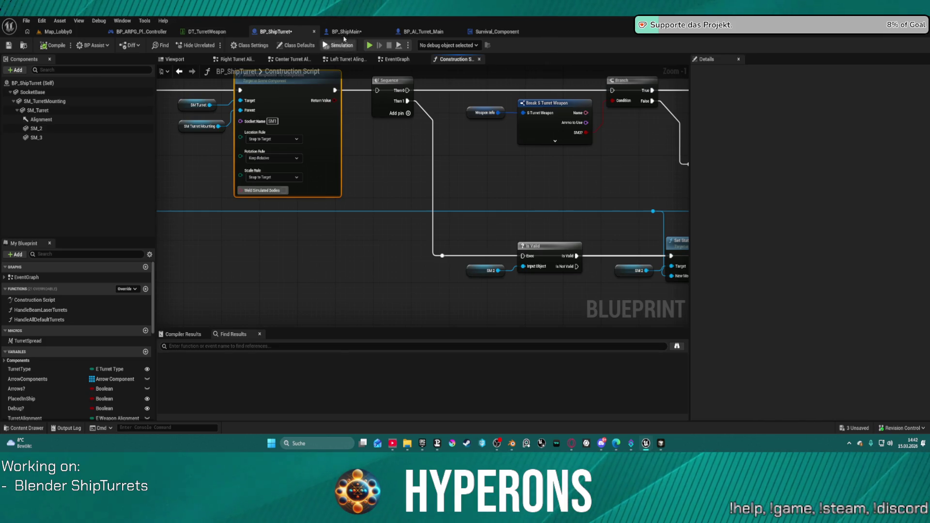
click(346, 31)
scroll(298, 163, down, 4)
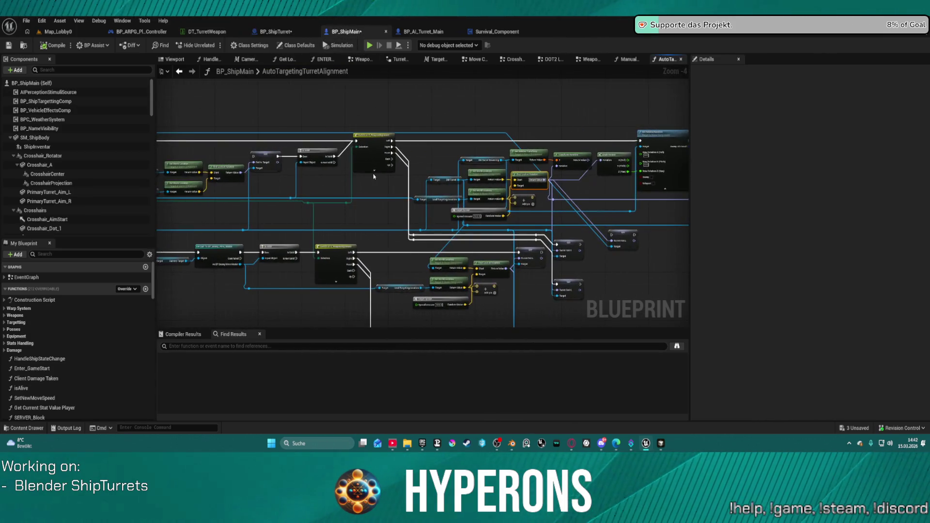
mouse_move(406, 158)
mouse_down()
mouse_move(415, 150)
mouse_move(546, 169)
mouse_up()
scroll(417, 153, up, 3)
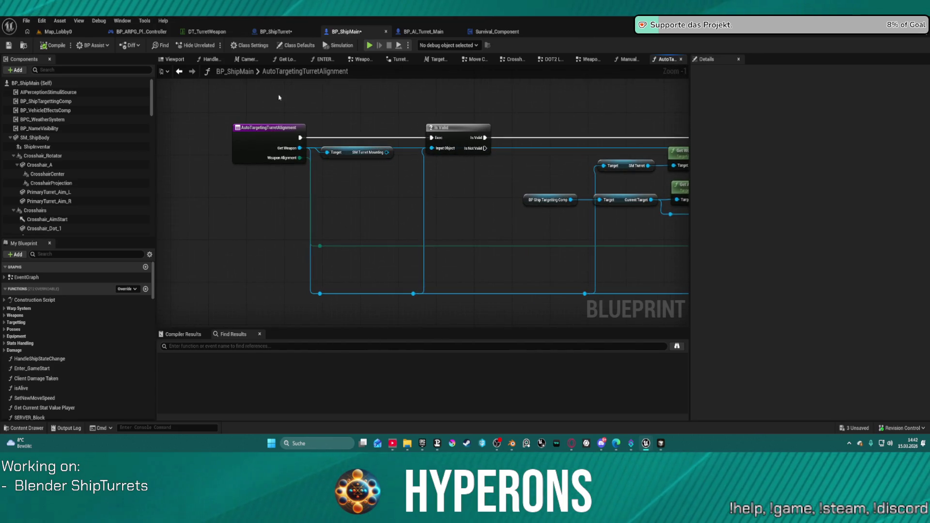
click(632, 59)
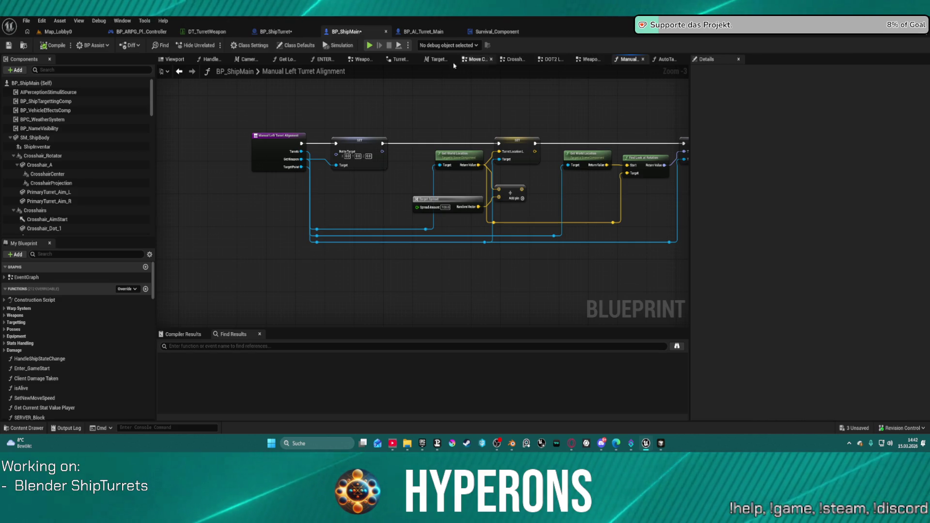
click(588, 59)
scroll(479, 131, up, 1)
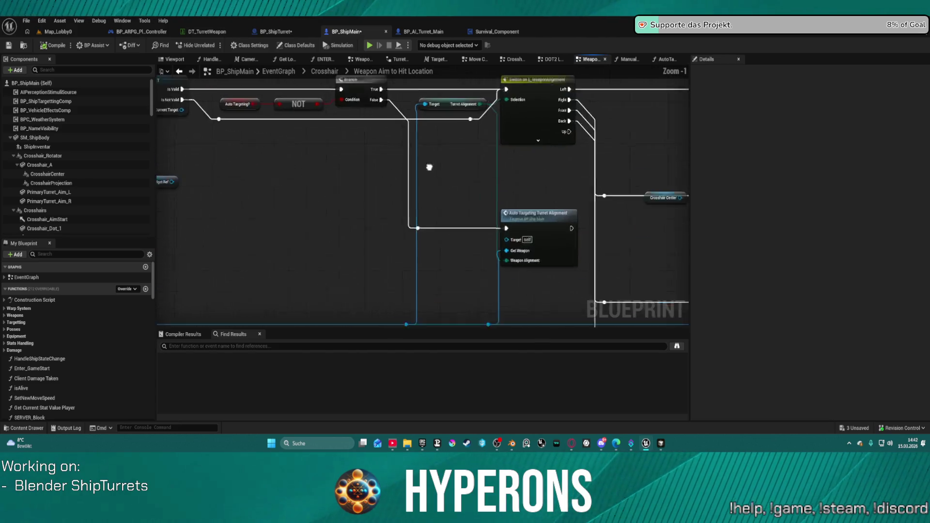
Select the Auto Targeting? and NOT nodes and reconnect the reroute points below them
mouse_move(439, 110)
mouse_down()
mouse_move(553, 130)
mouse_move(184, 166)
mouse_move(300, 150)
mouse_move(182, 151)
mouse_move(444, 153)
mouse_move(315, 154)
mouse_up()
drag(192, 143, 391, 256)
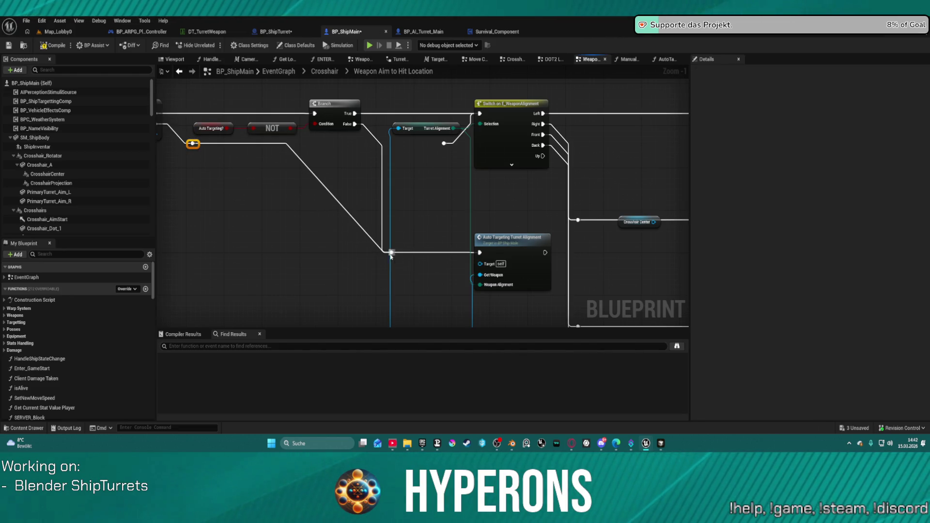
drag(363, 173, 460, 171)
drag(536, 162, 540, 145)
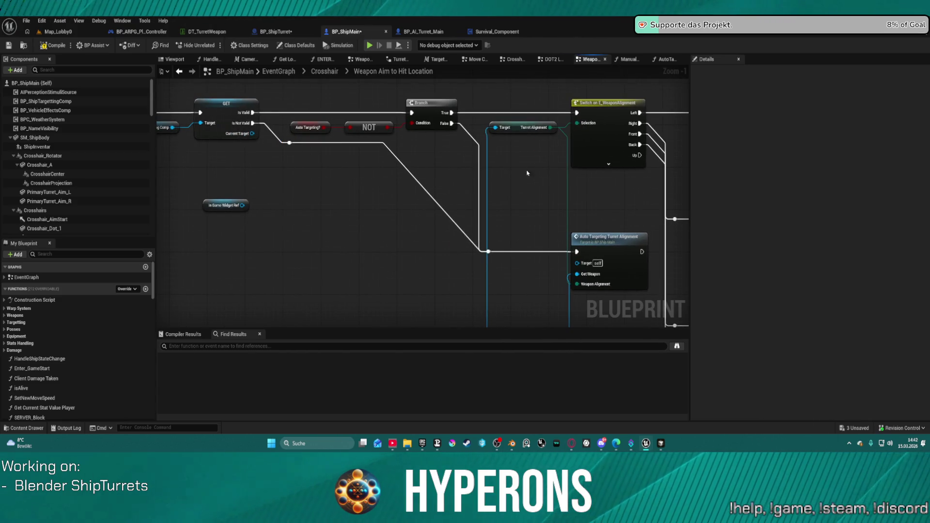
Route the reroute wire into Switch on E_WeaponAlignment's exec input, then open AutoTargetingTurretAlignment
mouse_move(448, 198)
mouse_down()
mouse_move(296, 160)
mouse_move(451, 182)
mouse_up()
mouse_move(334, 117)
mouse_down()
mouse_move(620, 112)
mouse_move(630, 100)
mouse_move(622, 88)
mouse_up()
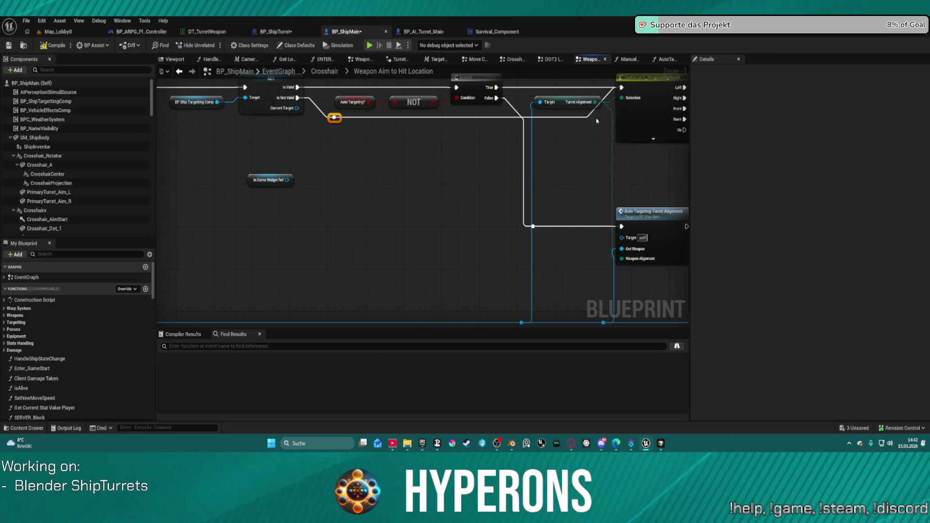
mouse_move(459, 224)
mouse_down()
mouse_move(344, 189)
mouse_move(330, 140)
mouse_move(630, 113)
mouse_move(221, 197)
mouse_up()
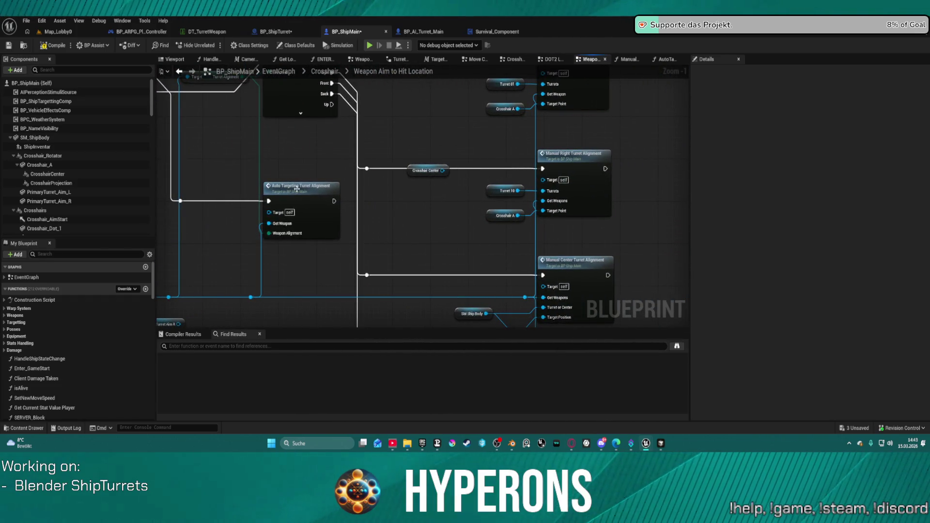
double_click(323, 191)
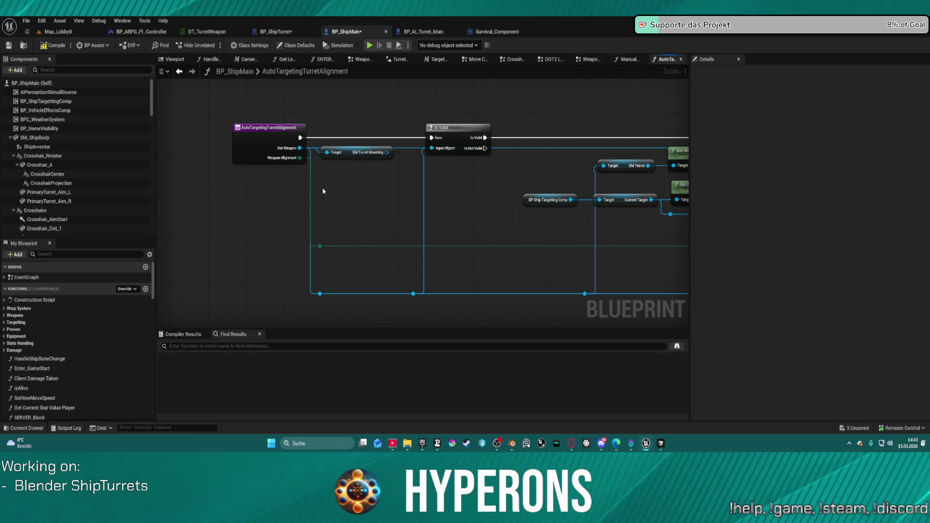
mouse_move(452, 213)
mouse_down()
mouse_move(161, 193)
mouse_move(434, 201)
mouse_up()
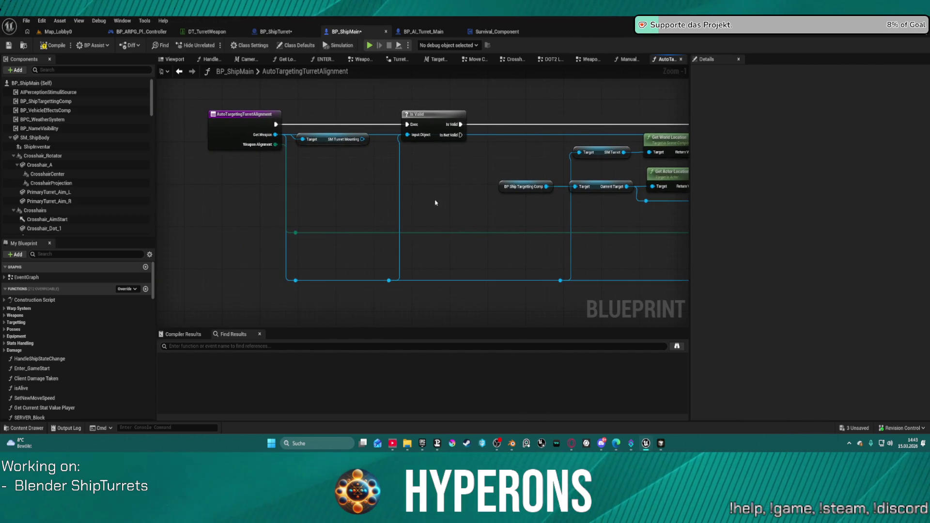
click(339, 139)
drag(362, 139, 333, 176)
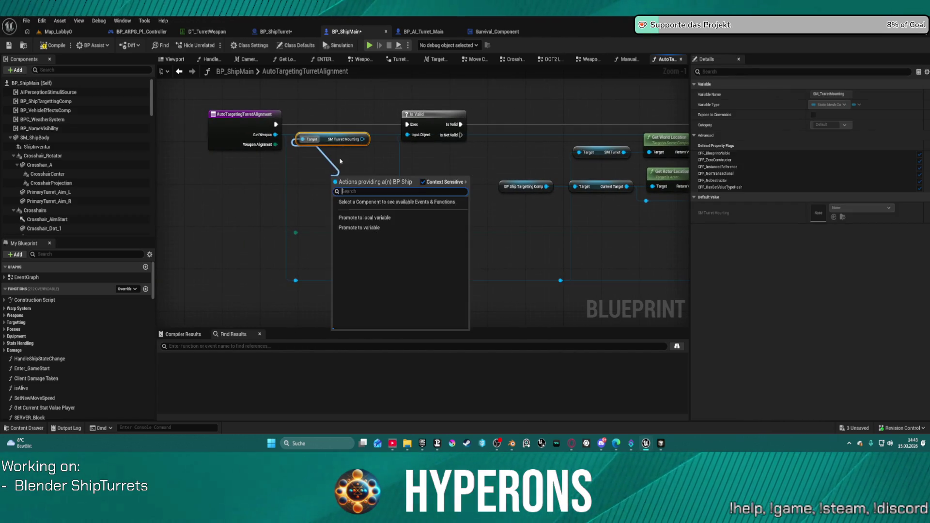
key(Escape)
click(354, 156)
mouse_move(352, 139)
mouse_down()
mouse_move(382, 211)
mouse_move(262, 211)
mouse_move(222, 164)
mouse_move(369, 175)
mouse_move(466, 195)
mouse_up()
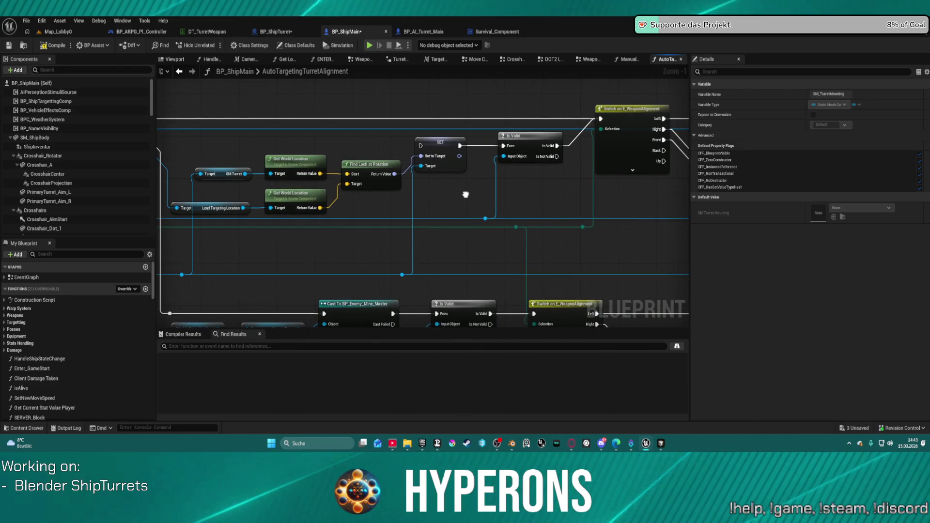
drag(466, 195, 1, 178)
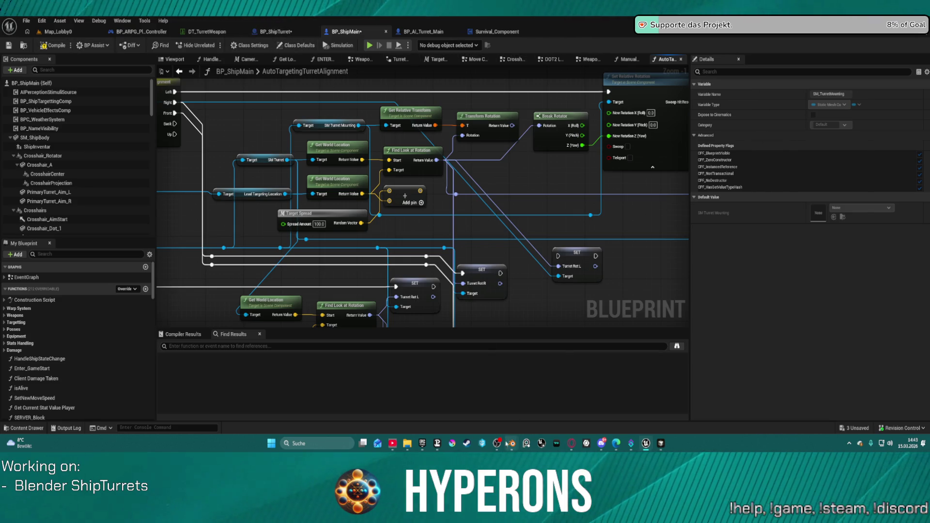
mouse_move(512, 444)
click(550, 411)
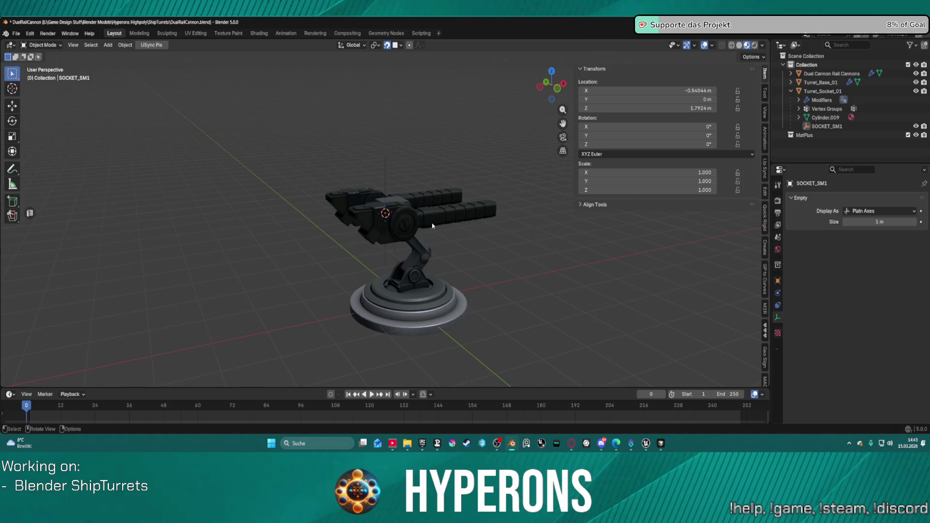
click(645, 443)
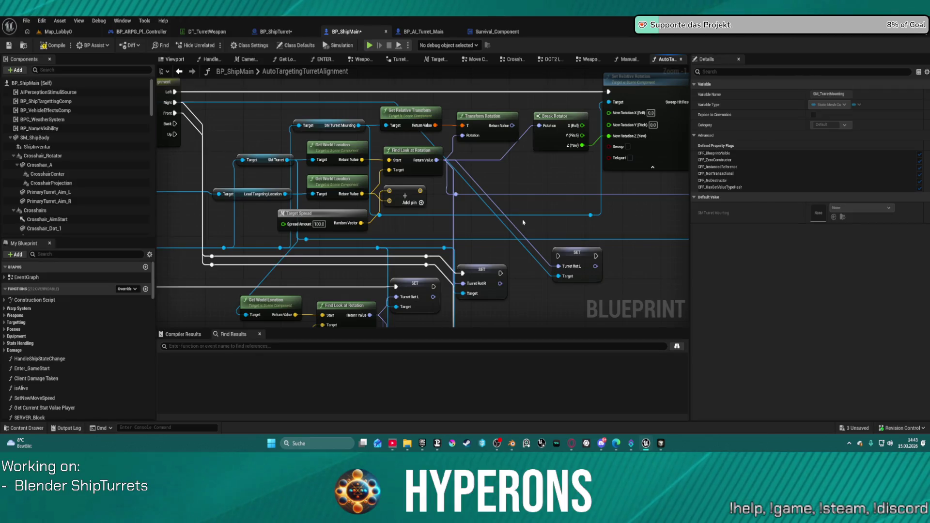
mouse_move(521, 217)
mouse_down()
mouse_move(536, 267)
mouse_move(495, 198)
mouse_move(533, 178)
mouse_move(565, 188)
mouse_move(221, 282)
mouse_move(355, 254)
mouse_move(436, 204)
mouse_move(384, 241)
mouse_move(383, 215)
mouse_move(409, 196)
mouse_move(282, 227)
mouse_move(499, 213)
mouse_move(660, 228)
mouse_move(383, 203)
mouse_move(311, 228)
mouse_up()
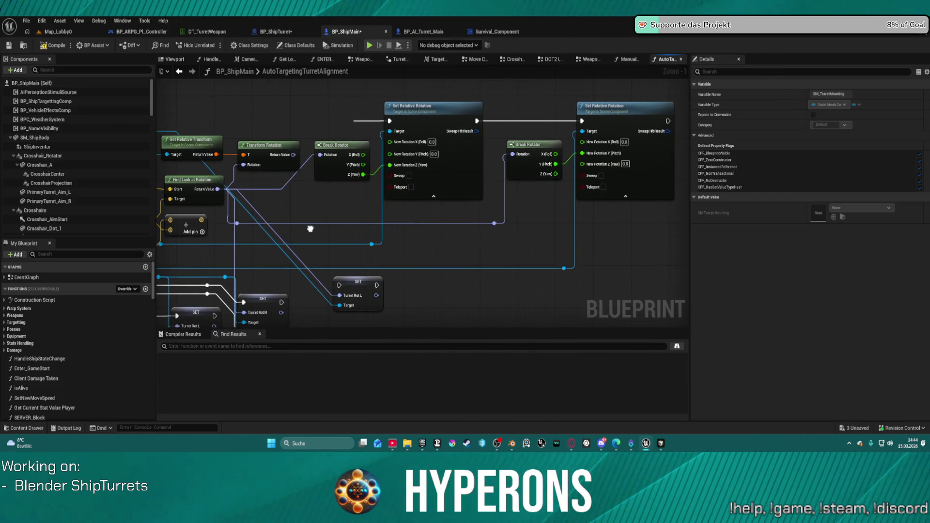
mouse_move(311, 229)
mouse_down()
mouse_move(406, 236)
mouse_move(442, 220)
mouse_up()
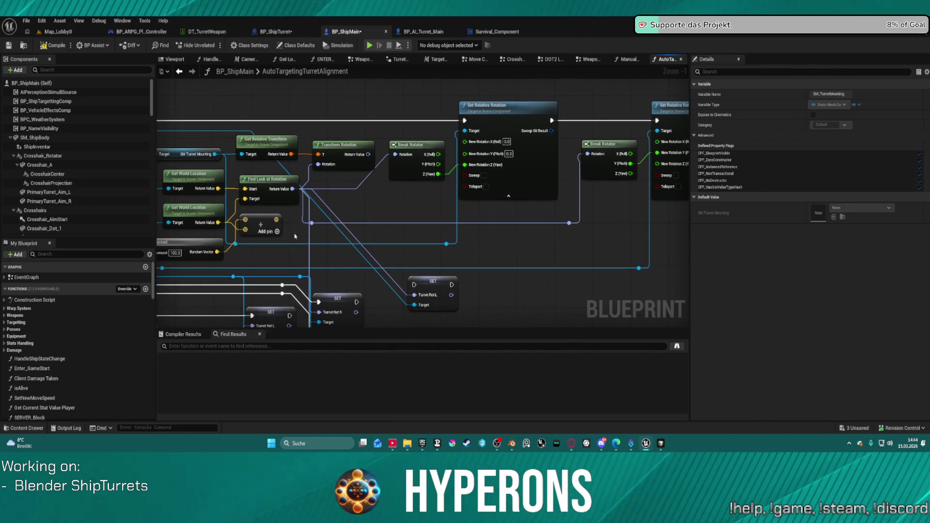
click(442, 220)
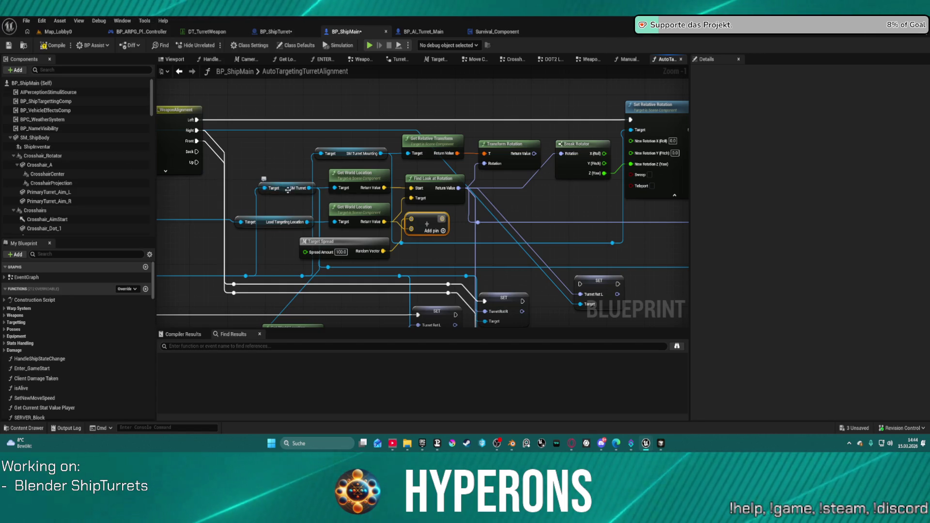
drag(627, 216, 387, 191)
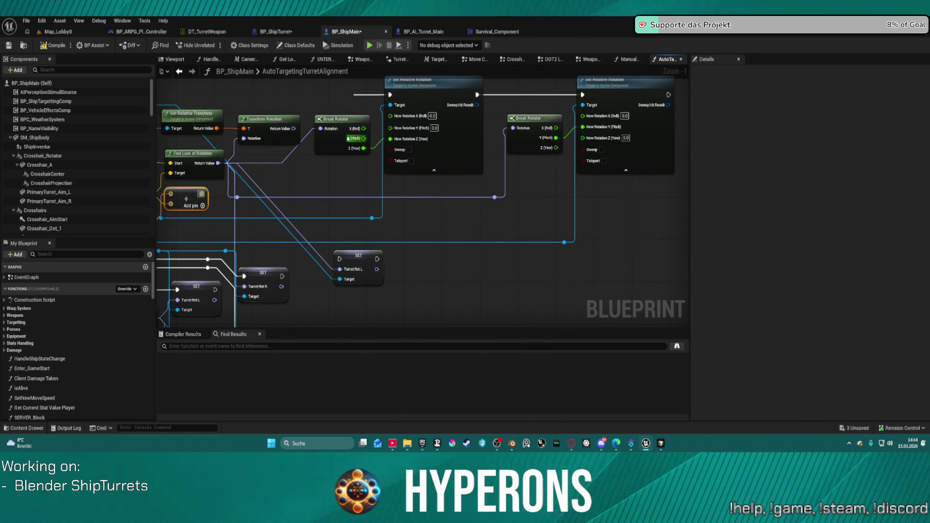
drag(288, 203, 912, 207)
mouse_move(339, 204)
mouse_down()
mouse_move(824, 235)
mouse_move(661, 241)
mouse_up()
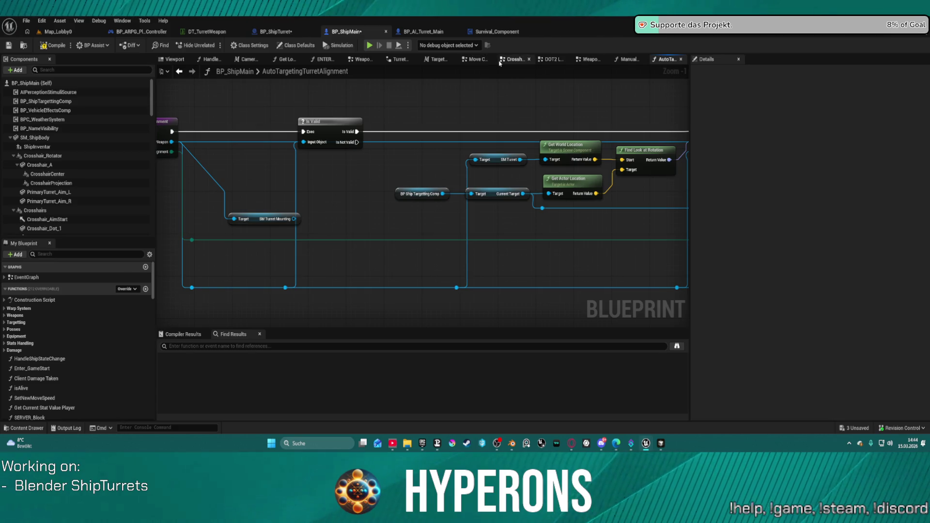
click(514, 59)
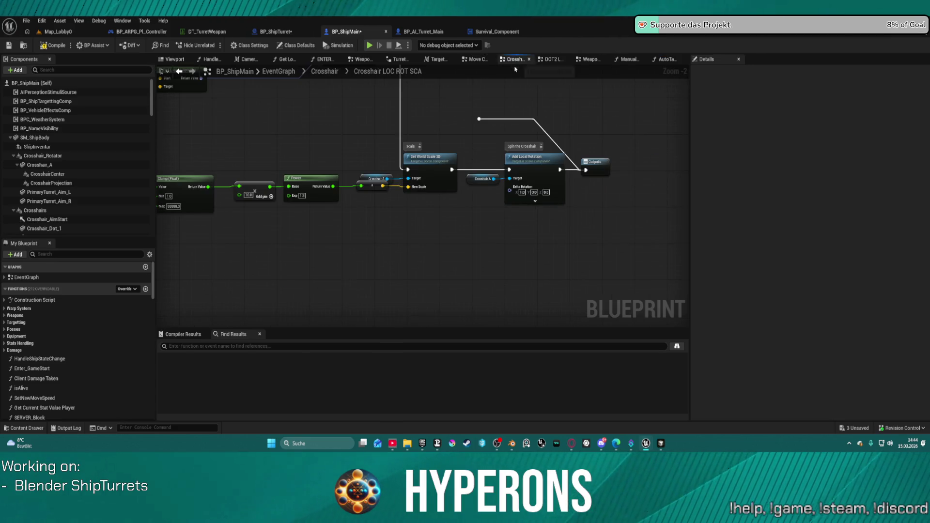
double_click(600, 167)
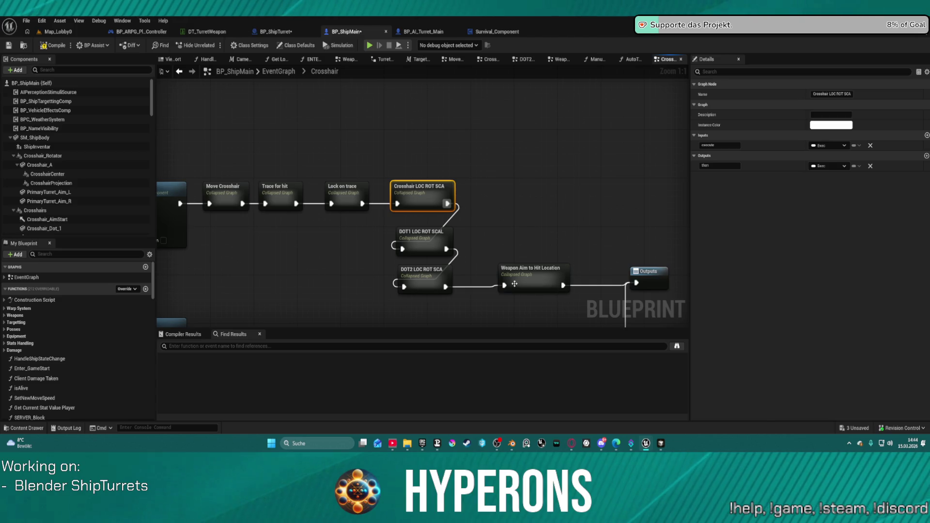
click(531, 205)
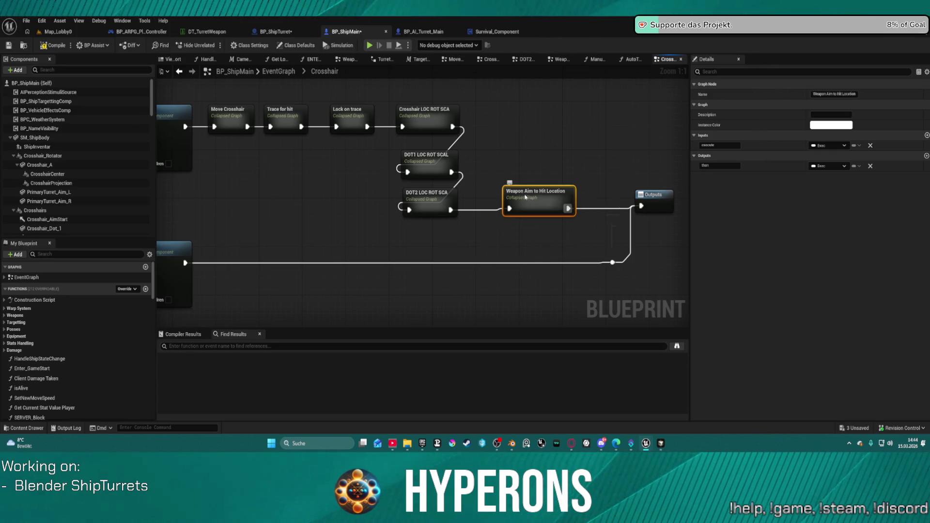
double_click(525, 196)
scroll(499, 131, up, 4)
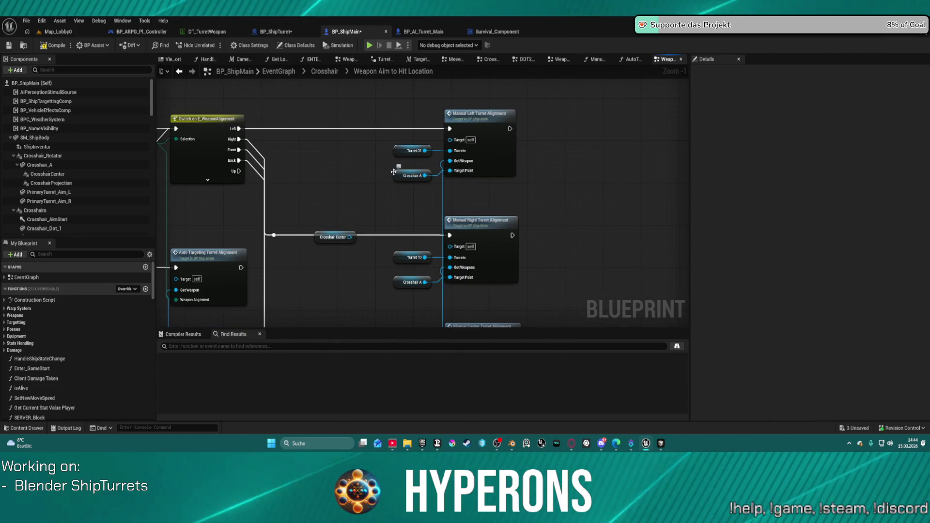
click(394, 172)
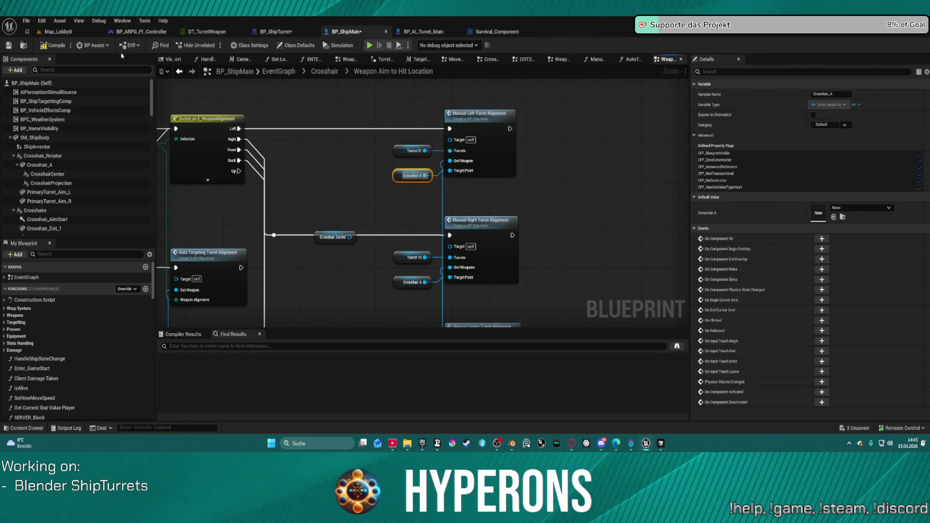
drag(497, 145, 787, 22)
double_click(497, 142)
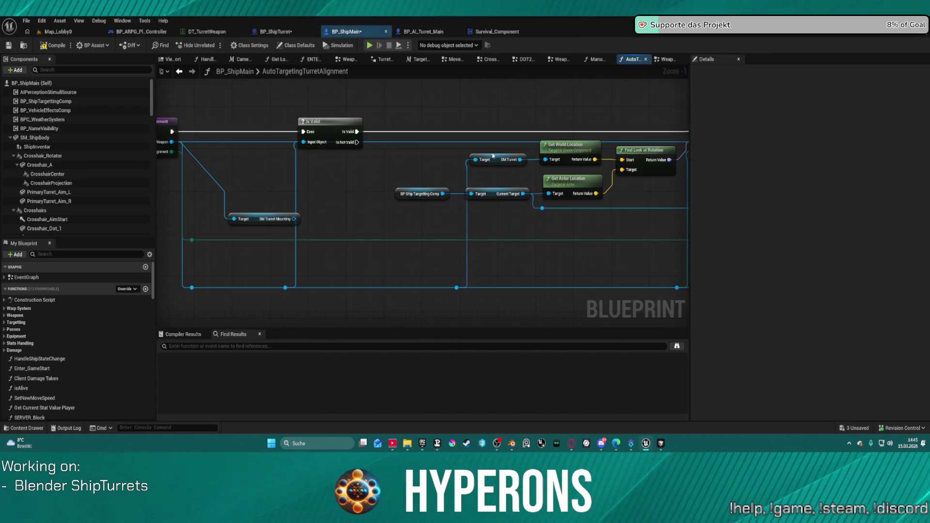
mouse_move(583, 228)
mouse_down()
mouse_move(290, 237)
mouse_move(189, 224)
mouse_up()
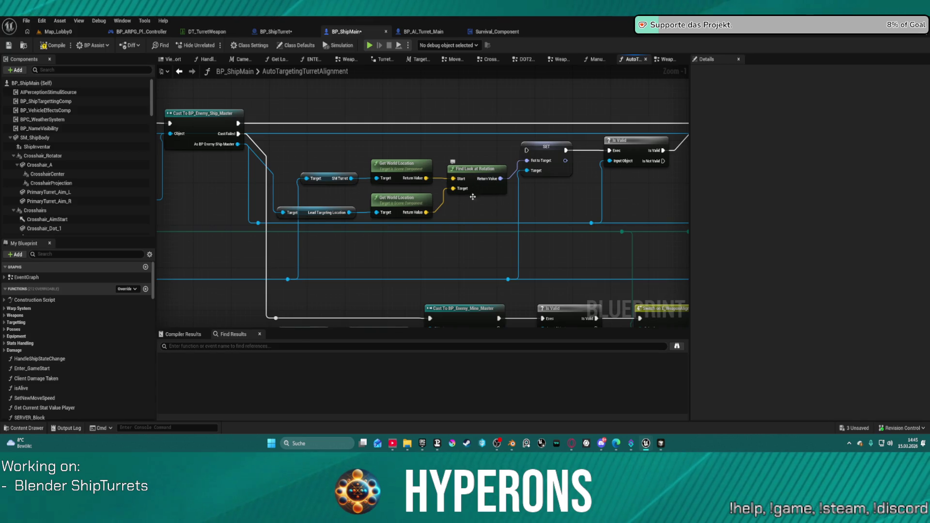
drag(569, 192, 521, 164)
scroll(522, 164, down, 1)
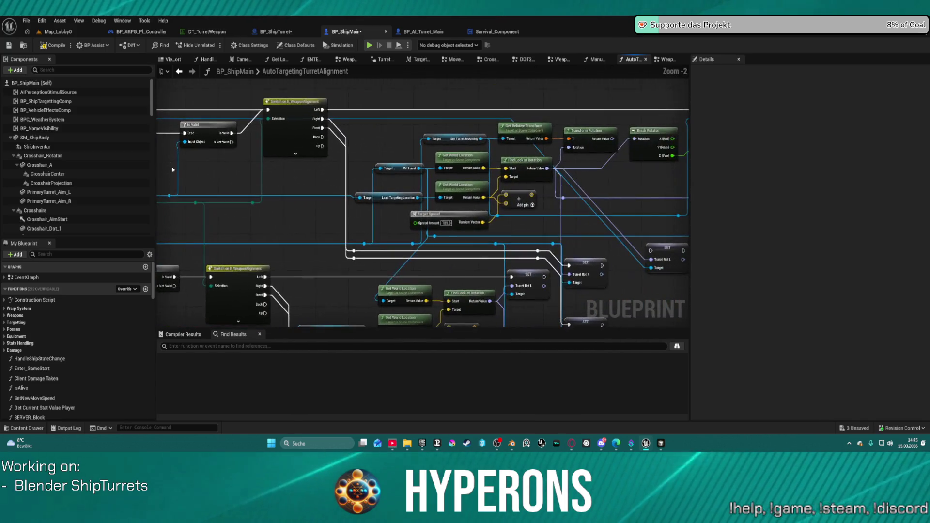
click(522, 164)
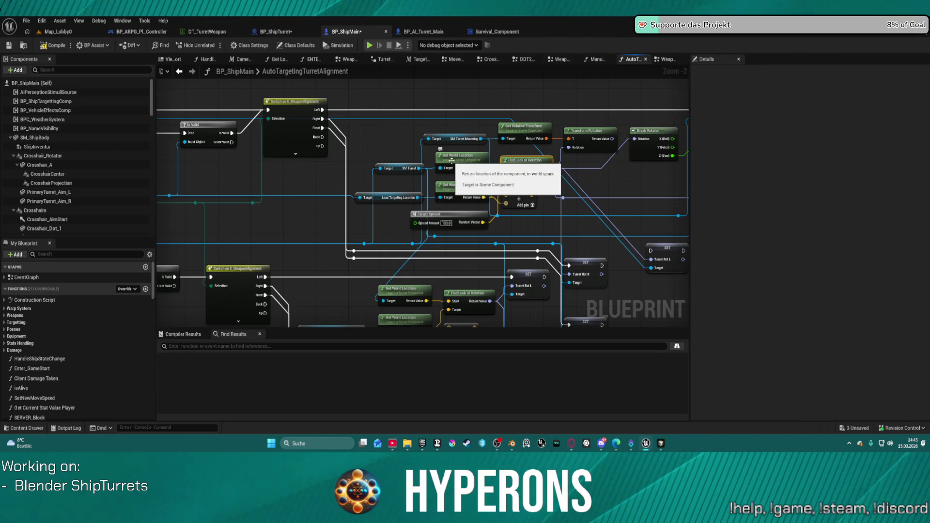
click(451, 163)
mouse_move(450, 163)
mouse_down()
mouse_move(498, 189)
mouse_move(390, 170)
mouse_move(377, 174)
mouse_move(387, 185)
mouse_up()
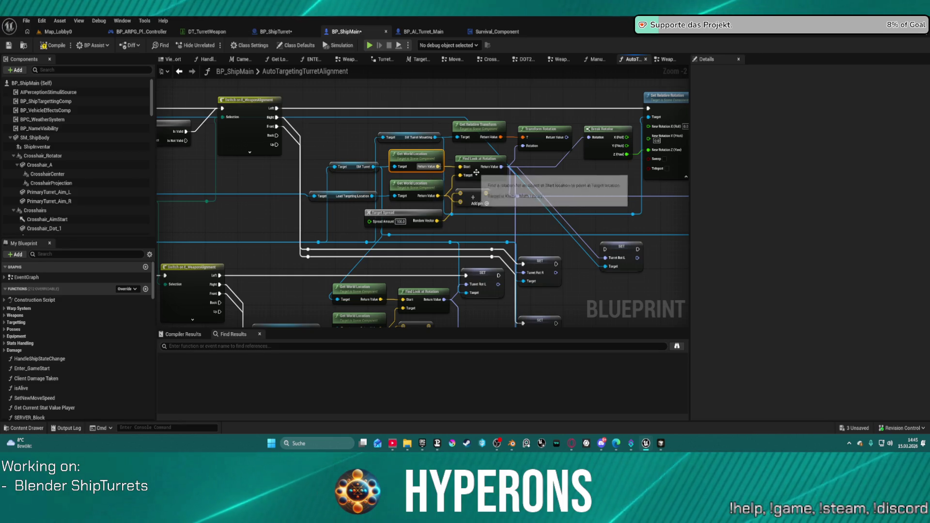
drag(476, 206, 481, 152)
drag(598, 175, 523, 230)
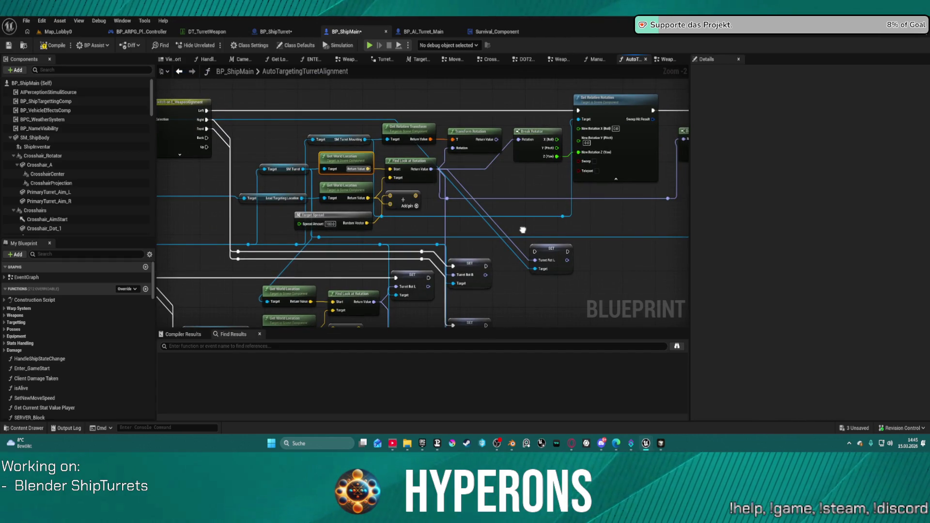
drag(522, 230, 617, 222)
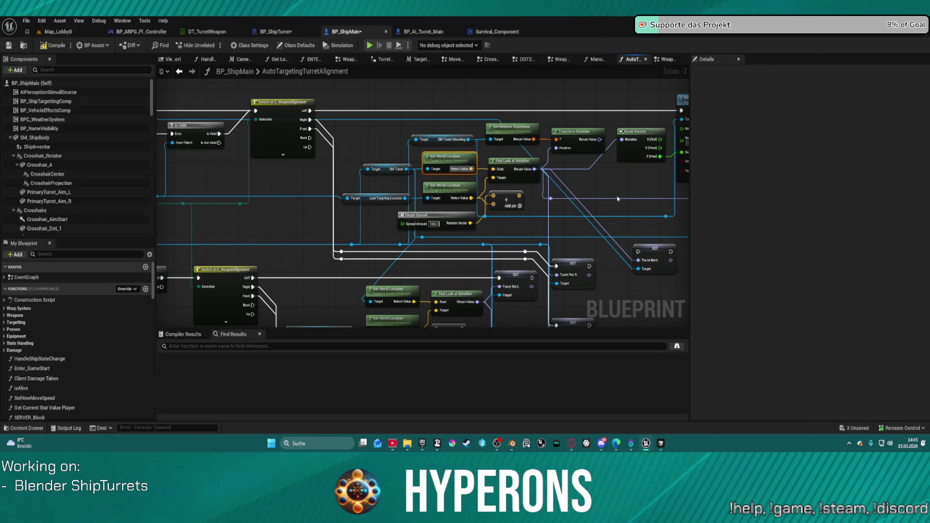
drag(617, 198, 541, 201)
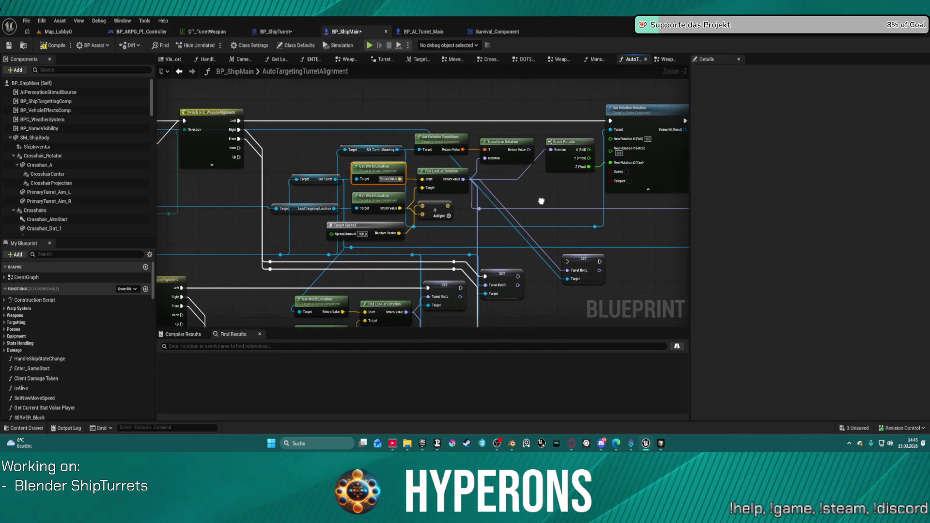
click(390, 197)
drag(574, 193, 484, 203)
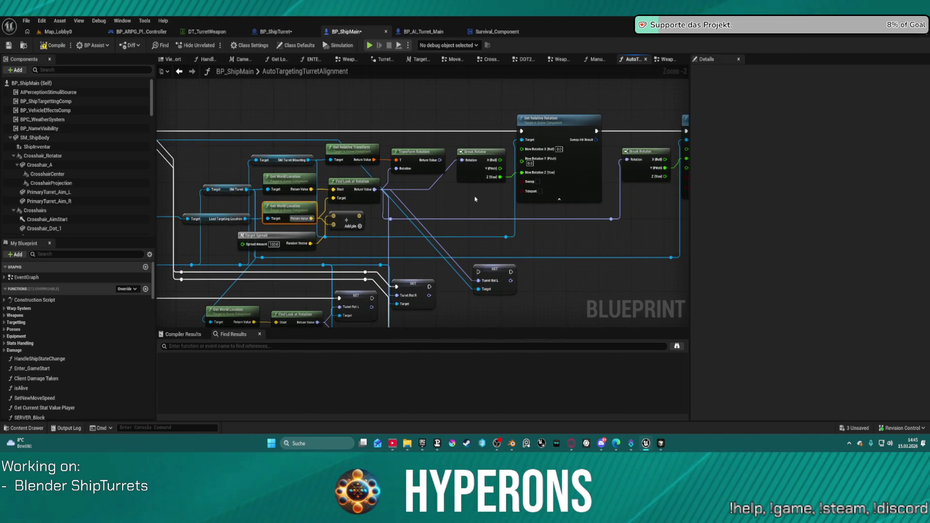
drag(601, 207, 394, 209)
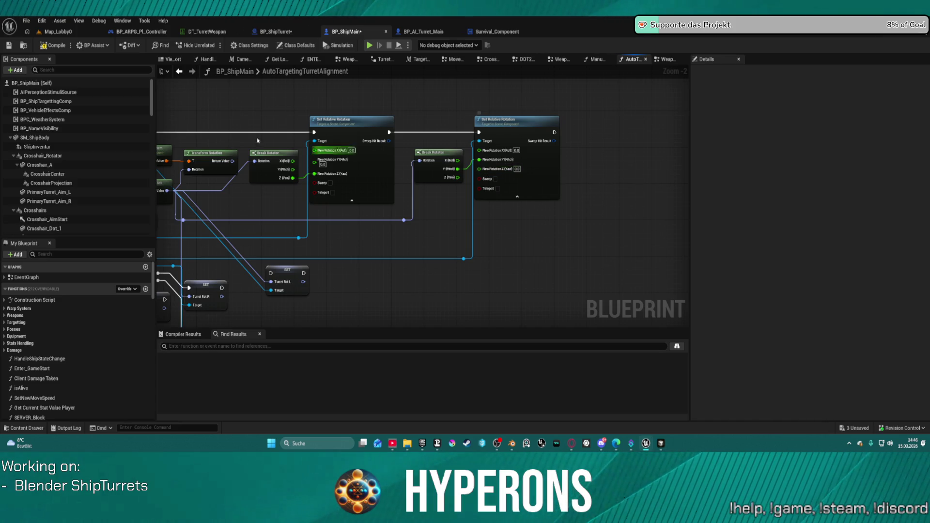
Compile BP_ShipMain and open BP_ShipTurret's viewport, selecting SM_TurretMounting and the Alignment arrow
click(52, 47)
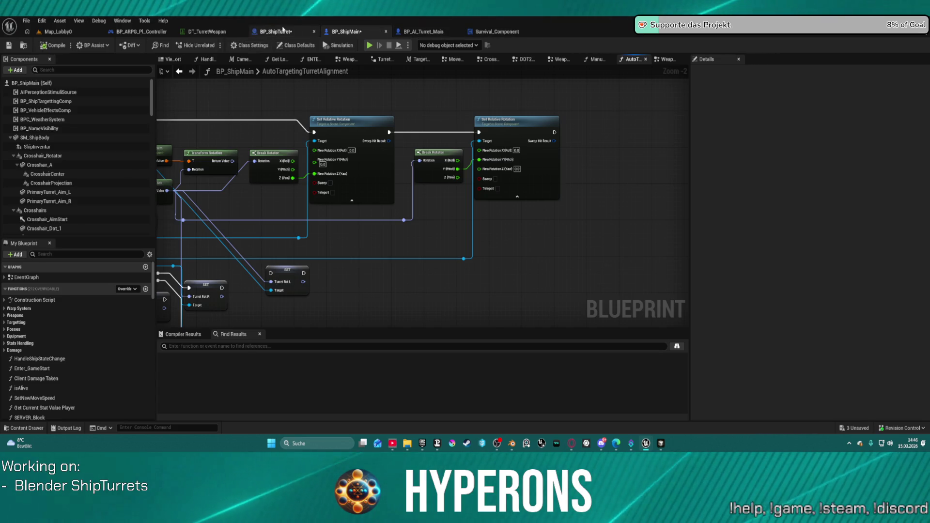
click(266, 31)
click(175, 59)
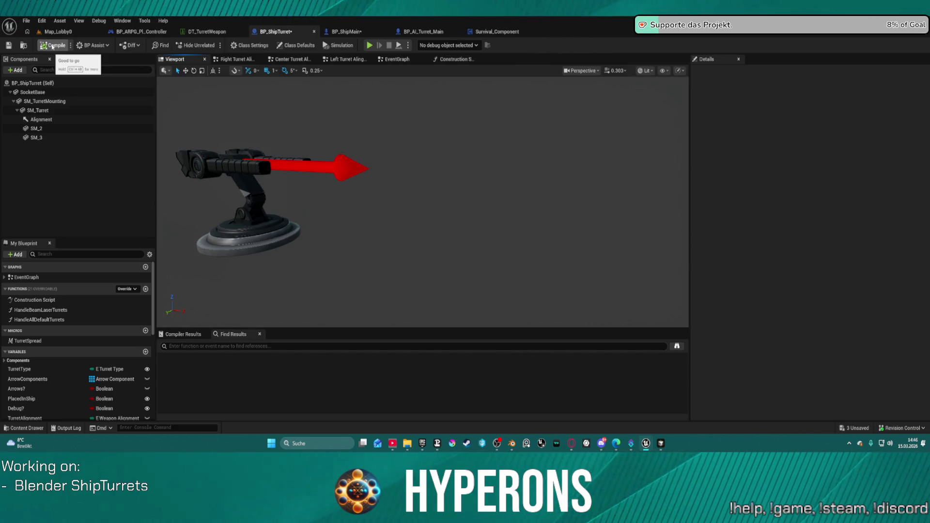
click(44, 101)
click(46, 119)
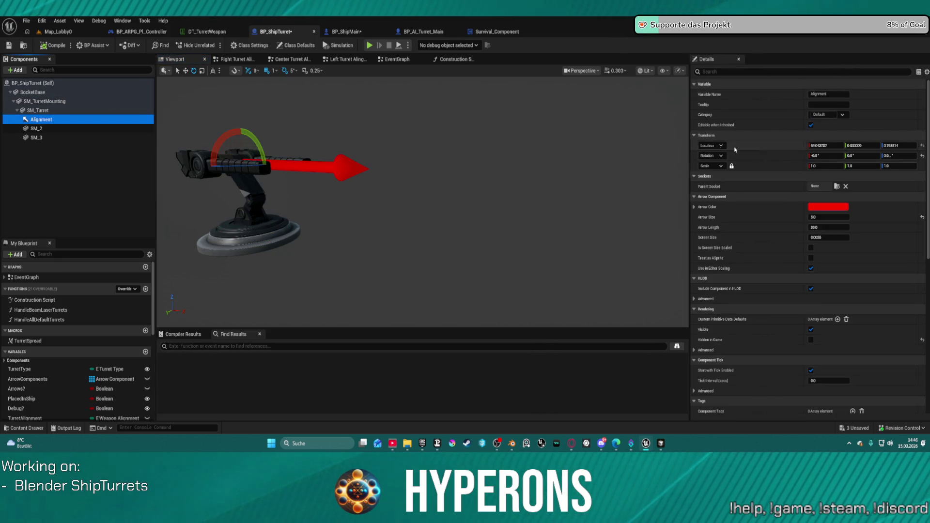
mouse_move(301, 203)
mouse_down()
mouse_move(276, 222)
mouse_move(310, 213)
mouse_move(279, 161)
mouse_move(339, 150)
mouse_up()
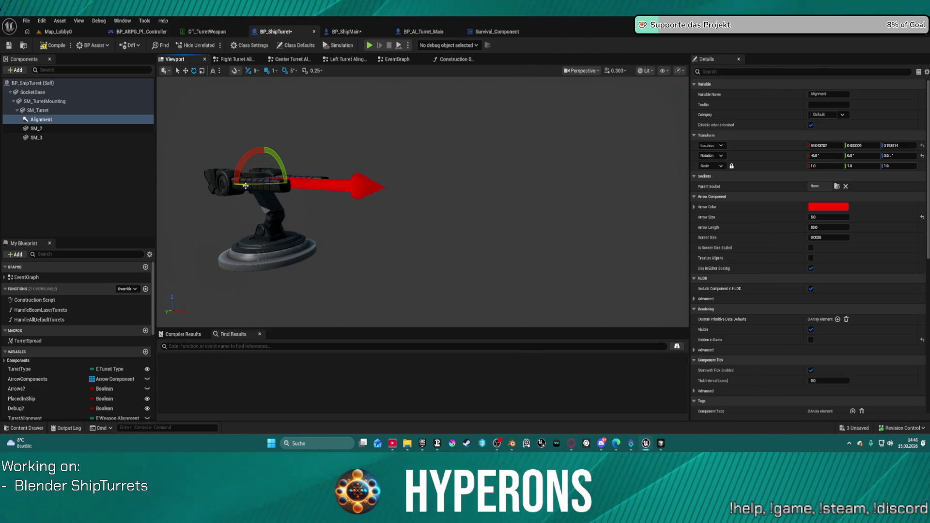
Test-rotate SM_Turret and SM_TurretMounting in yaw and pitch, returning each to its original rotation
click(209, 168)
mouse_move(236, 183)
mouse_down()
mouse_move(286, 184)
mouse_move(218, 185)
mouse_move(282, 186)
mouse_up()
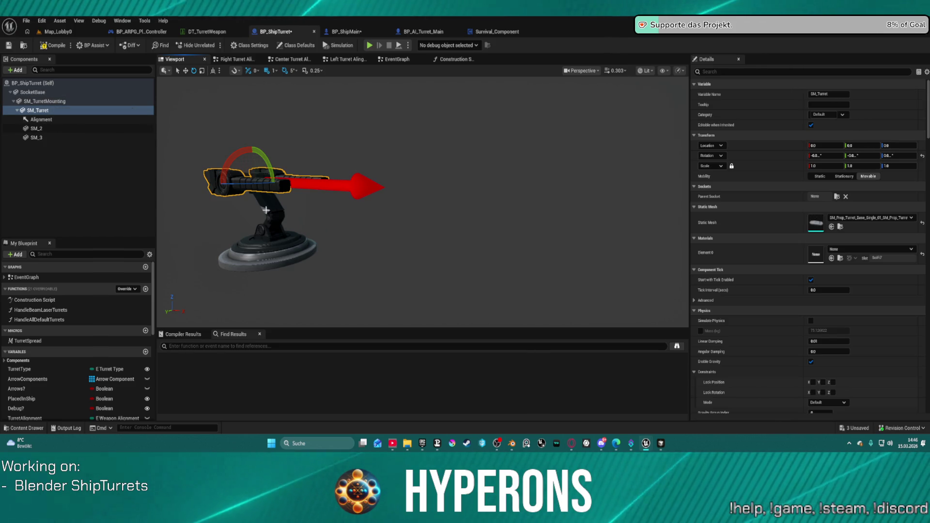
click(50, 101)
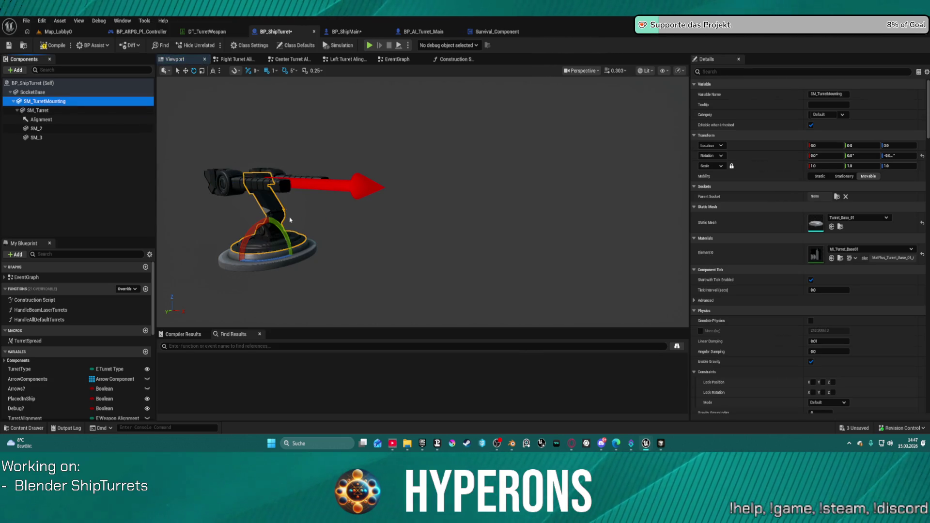
mouse_move(268, 261)
mouse_down()
mouse_move(305, 246)
mouse_move(293, 259)
mouse_up()
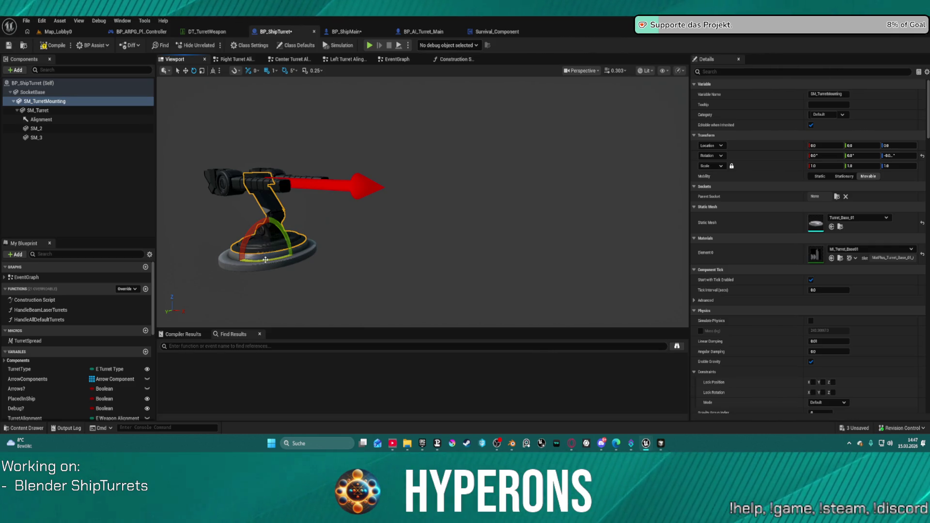
drag(265, 260, 265, 259)
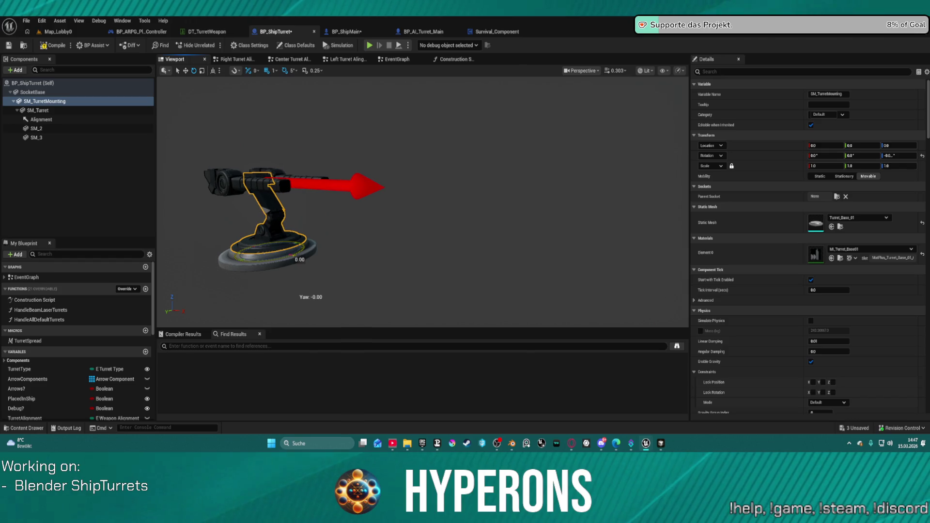
click(37, 111)
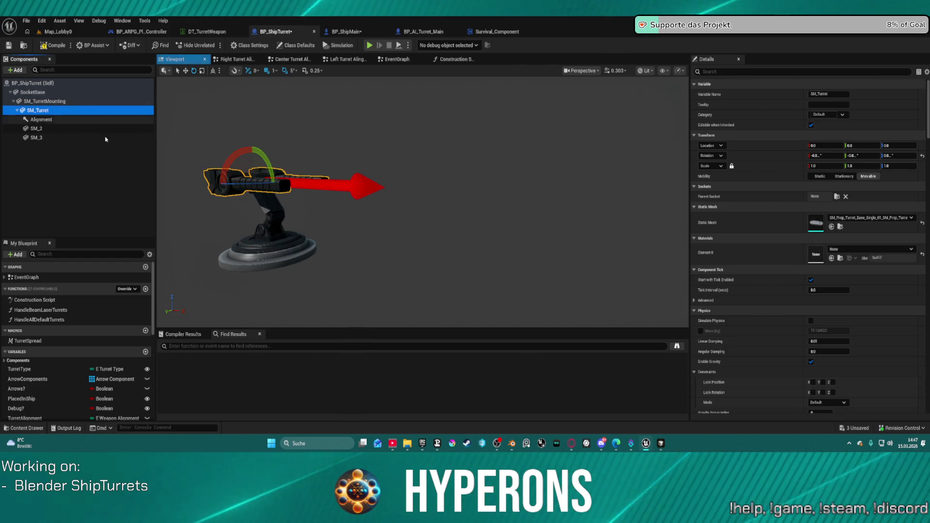
mouse_move(264, 160)
mouse_down()
mouse_move(268, 145)
mouse_move(264, 160)
mouse_up()
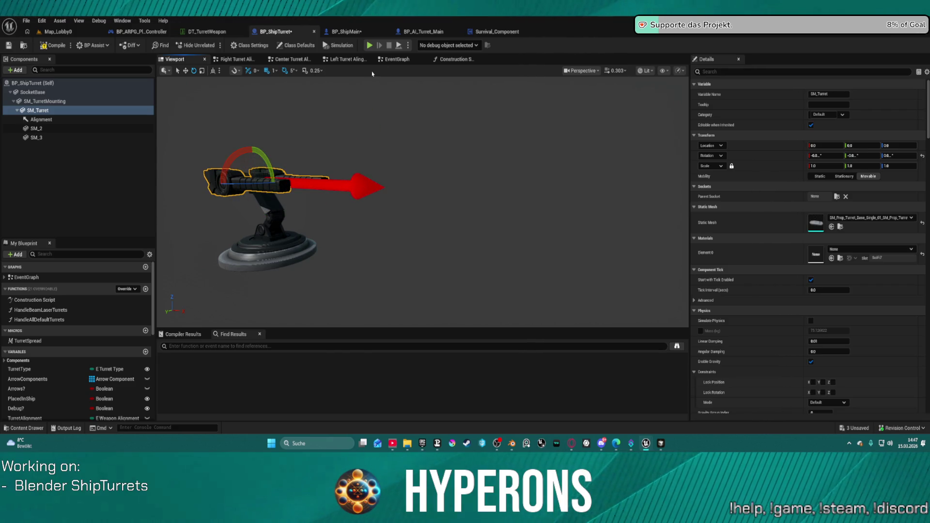
Back in BP_ShipMain, pan the graph to bring both Set Relative Rotation nodes into view
click(359, 33)
mouse_move(394, 131)
mouse_down()
mouse_move(674, 127)
mouse_move(401, 140)
mouse_up()
drag(332, 141, 411, 176)
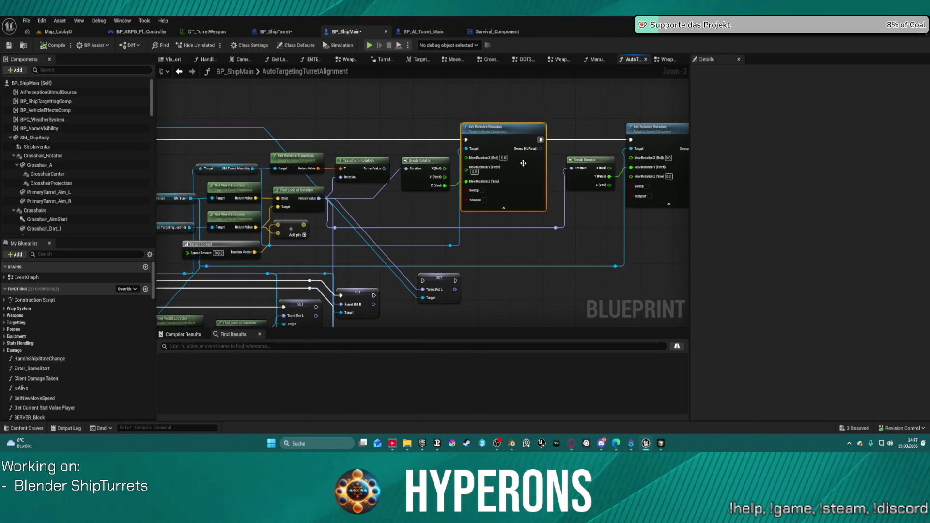
drag(682, 163, 515, 155)
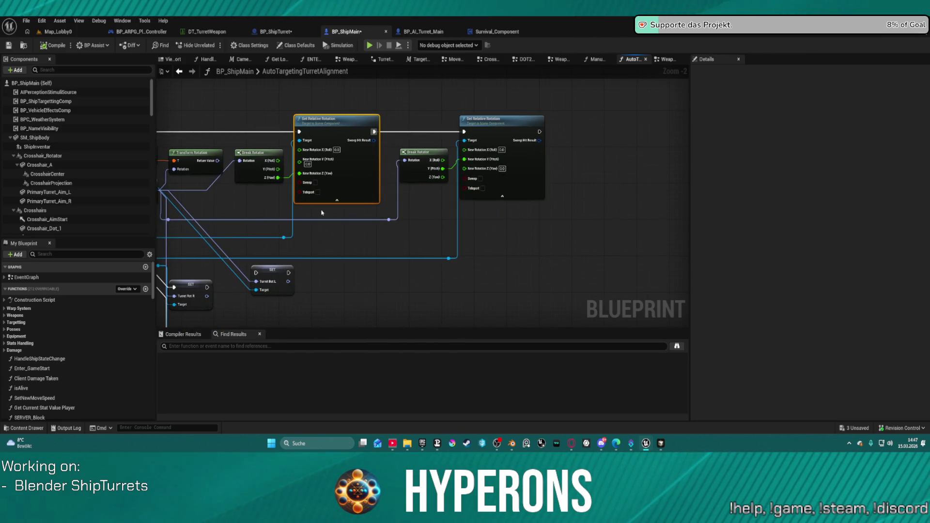
drag(499, 164, 551, 200)
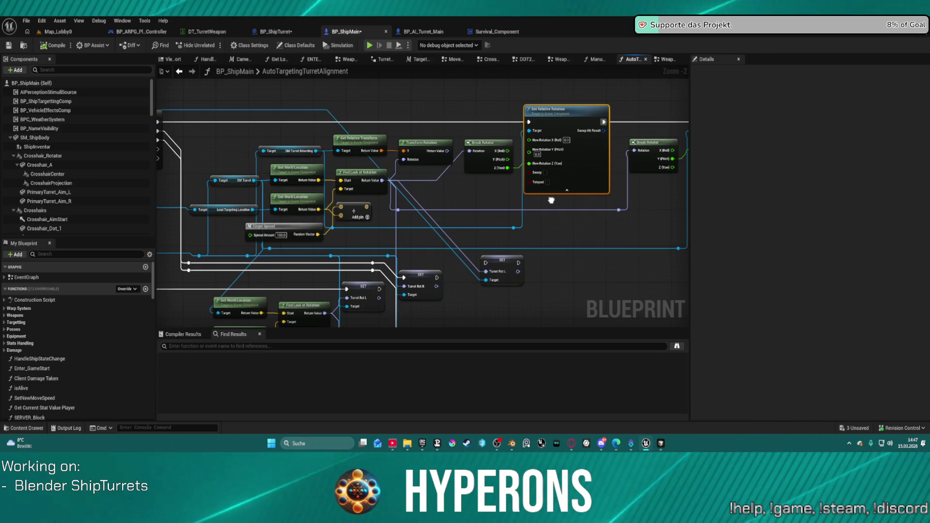
drag(552, 200, 409, 208)
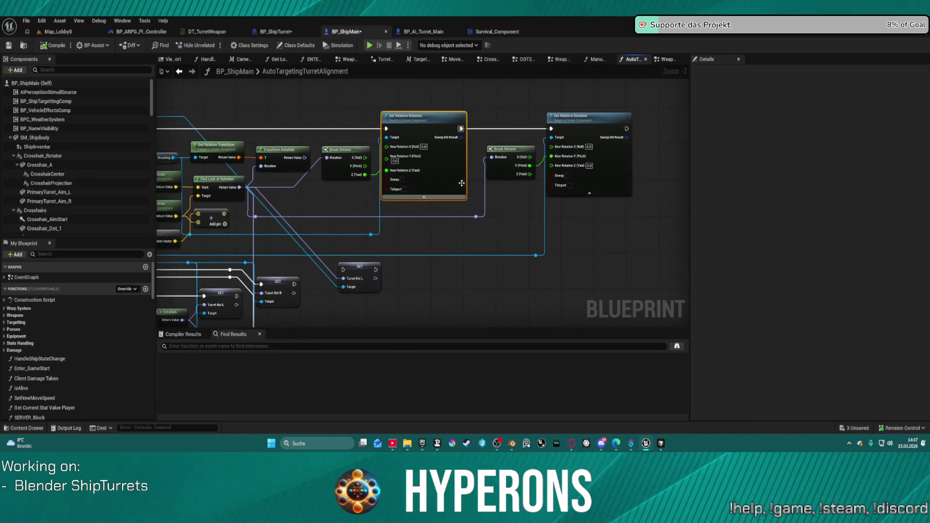
Add a breakpoint on the second Set Relative Rotation node and open the game's character selection
right_click(606, 130)
click(659, 353)
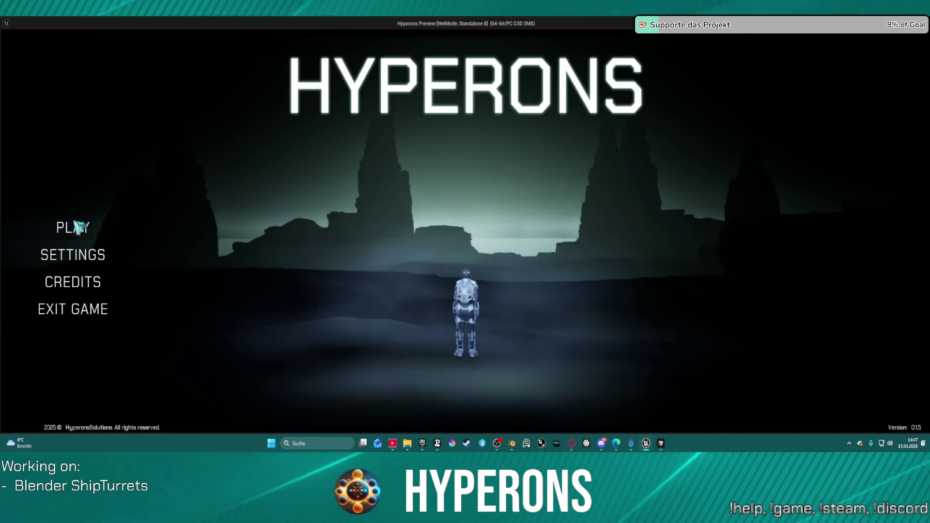
click(75, 225)
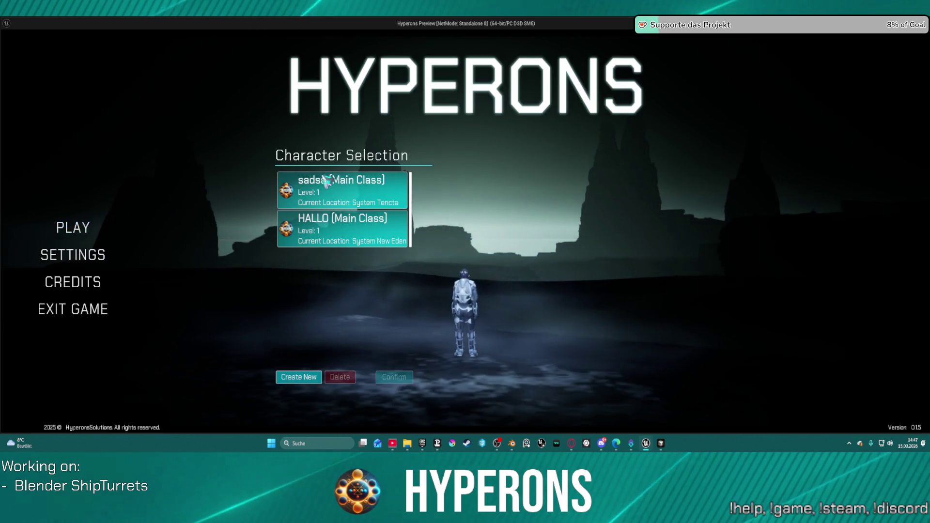
Pick and confirm the HALLO character, then start the game in New Eden until the breakpoint halts
click(345, 218)
click(406, 380)
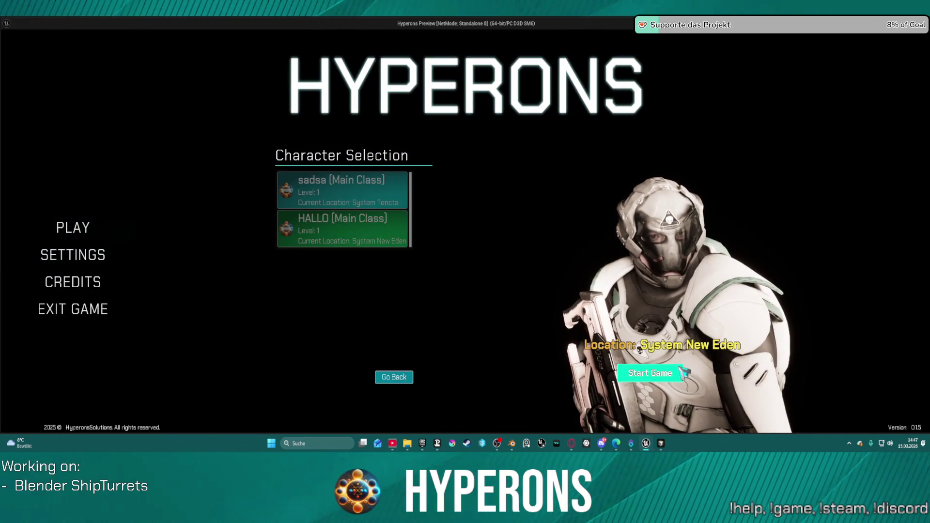
click(650, 373)
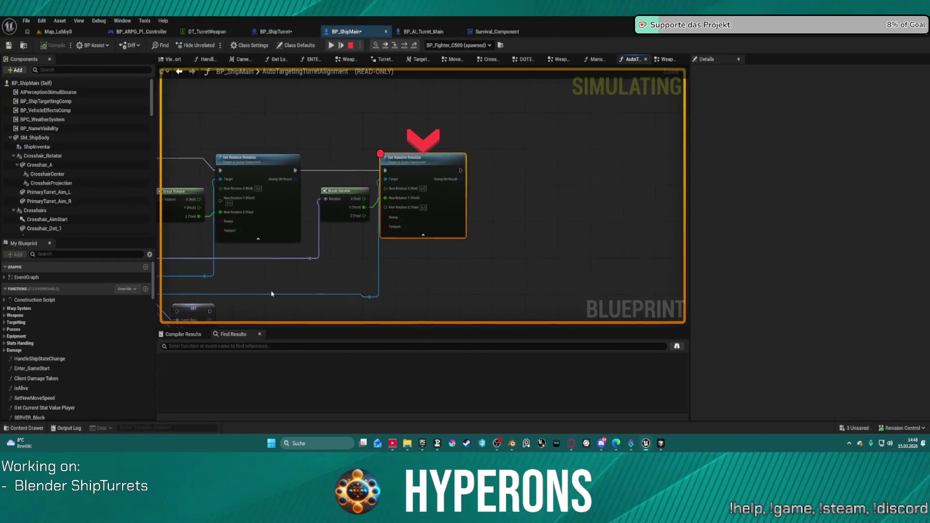
mouse_move(377, 210)
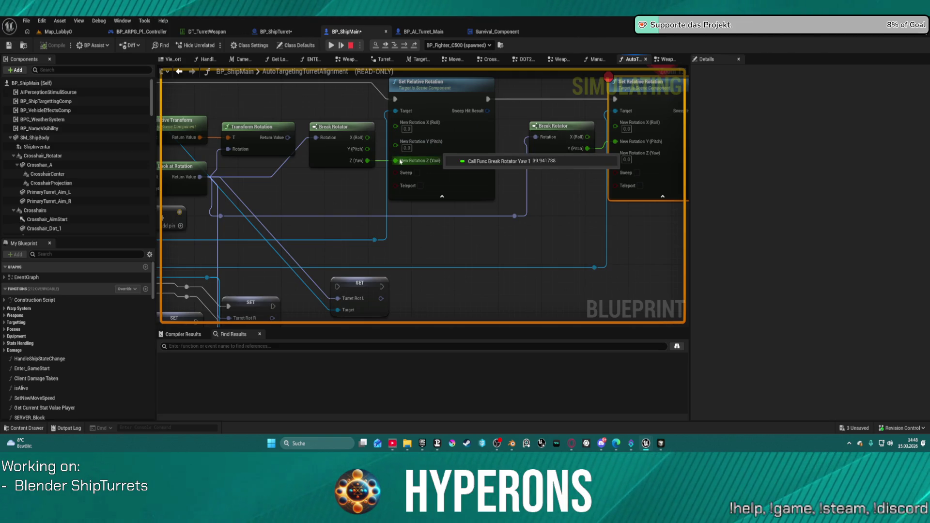
Resume execution and remove the breakpoint from the Set Relative Rotation node
click(331, 45)
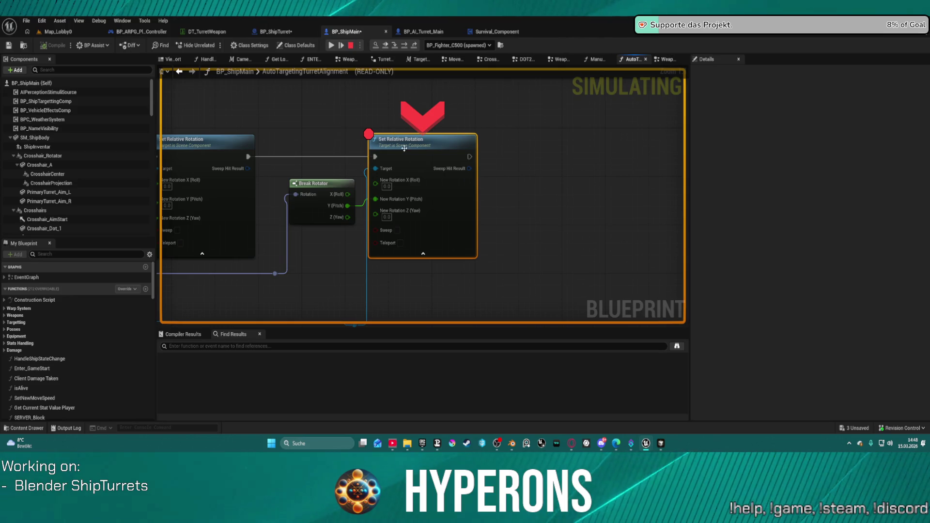
right_click(404, 148)
click(417, 260)
Resume the game preview, fly the ship toward the enemy fighters with W, then end play
click(62, 34)
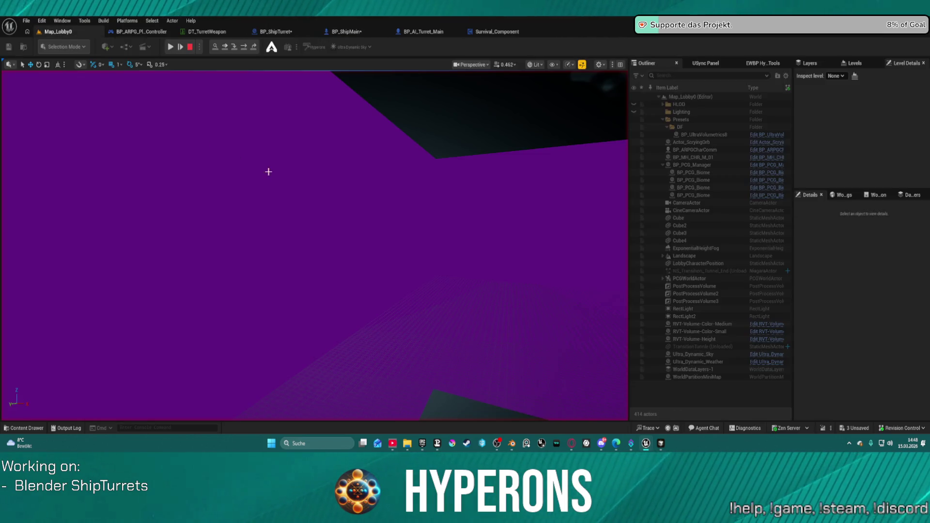
mouse_move(647, 448)
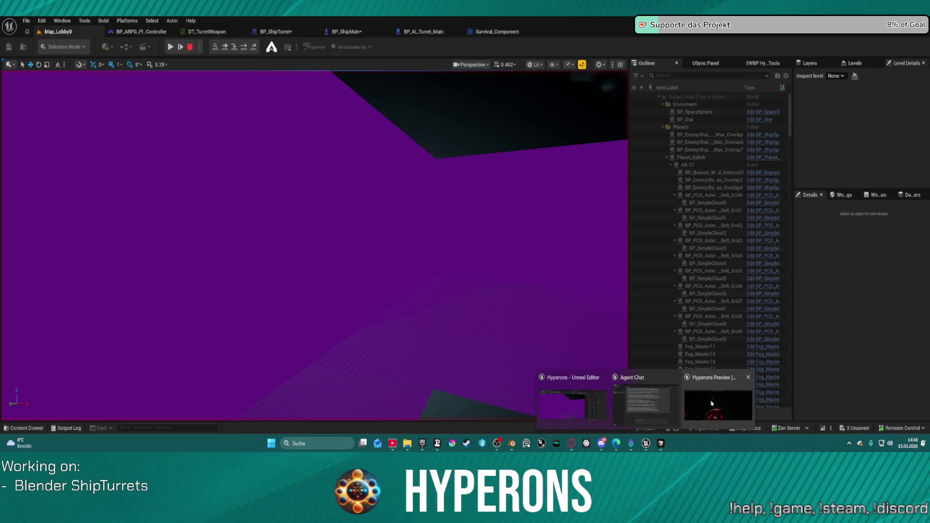
click(642, 377)
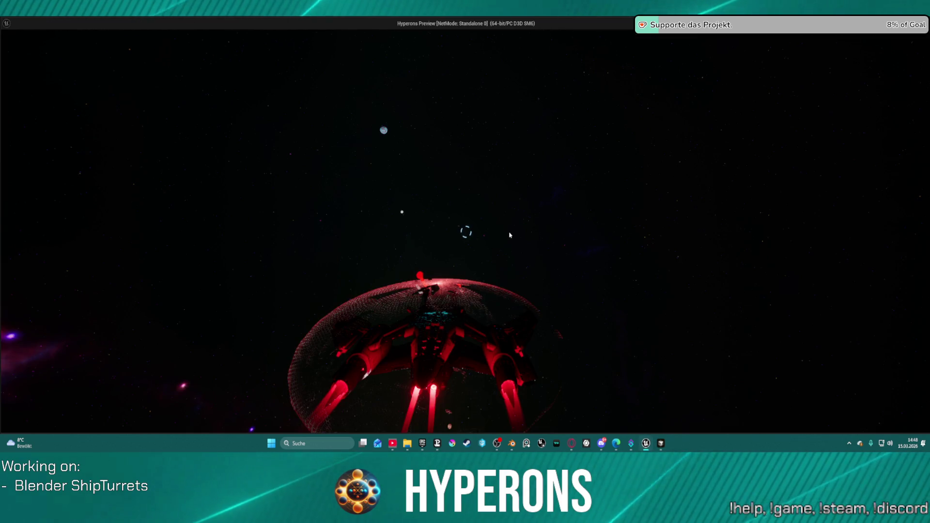
mouse_move(650, 444)
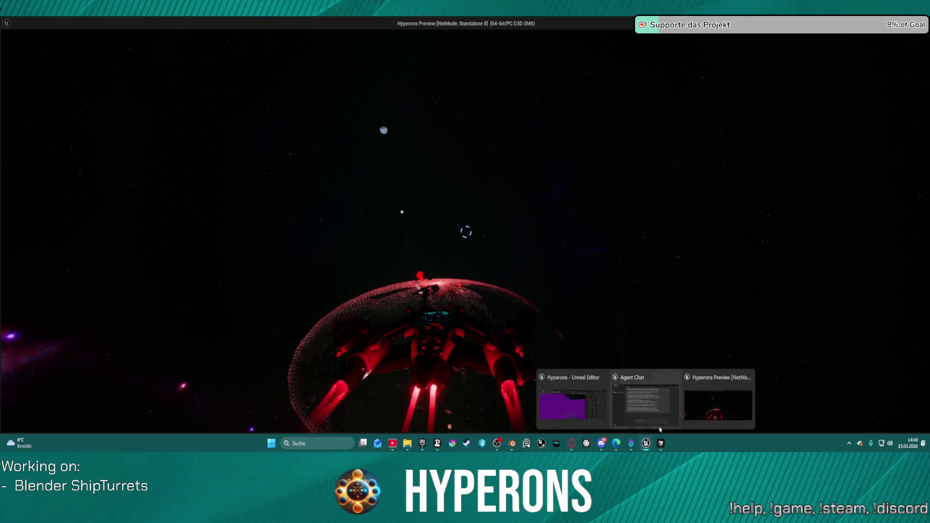
click(577, 402)
click(346, 32)
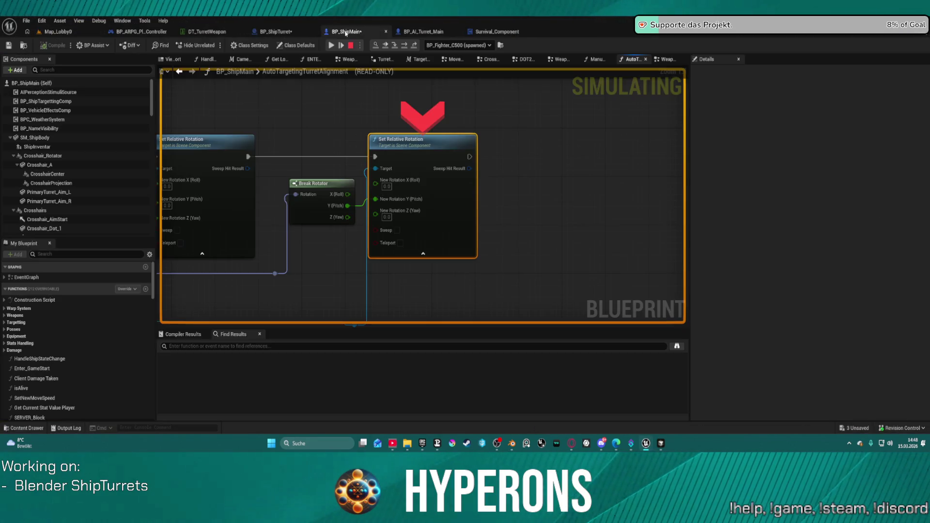
click(328, 47)
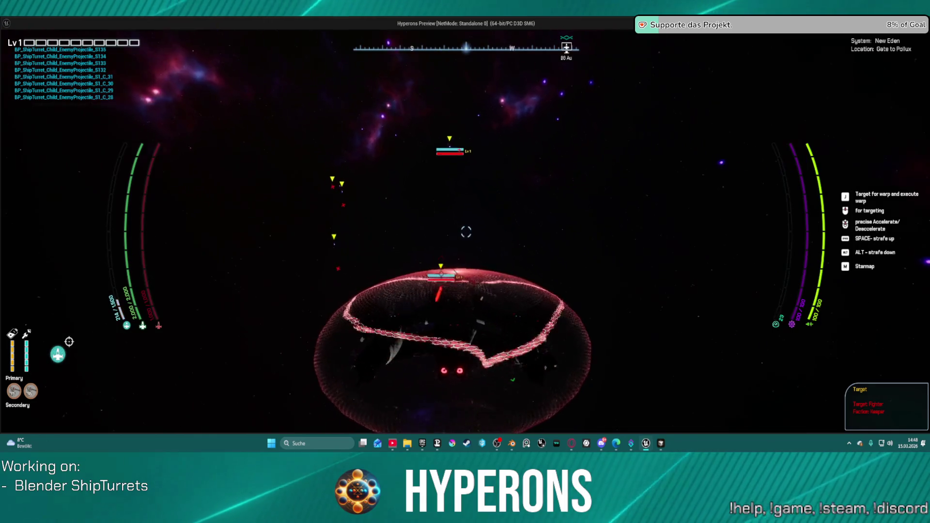
key(w)
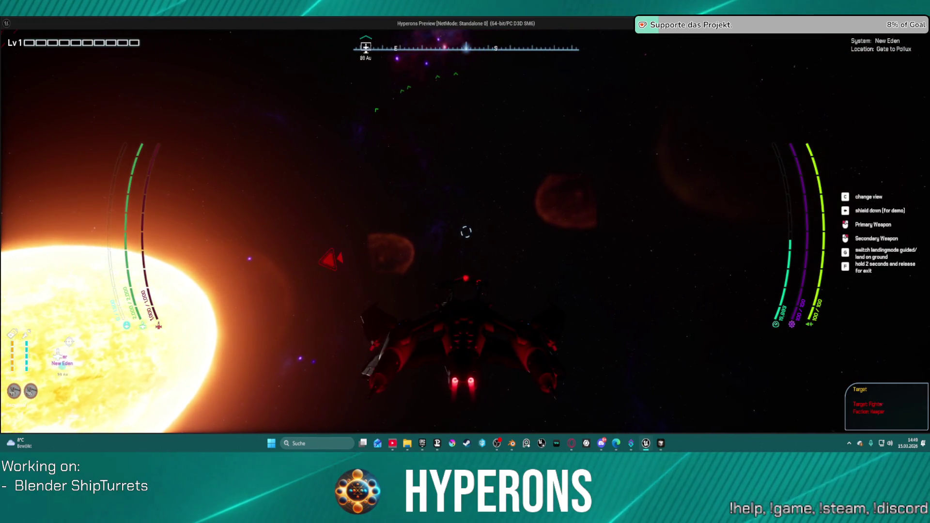
key(Escape)
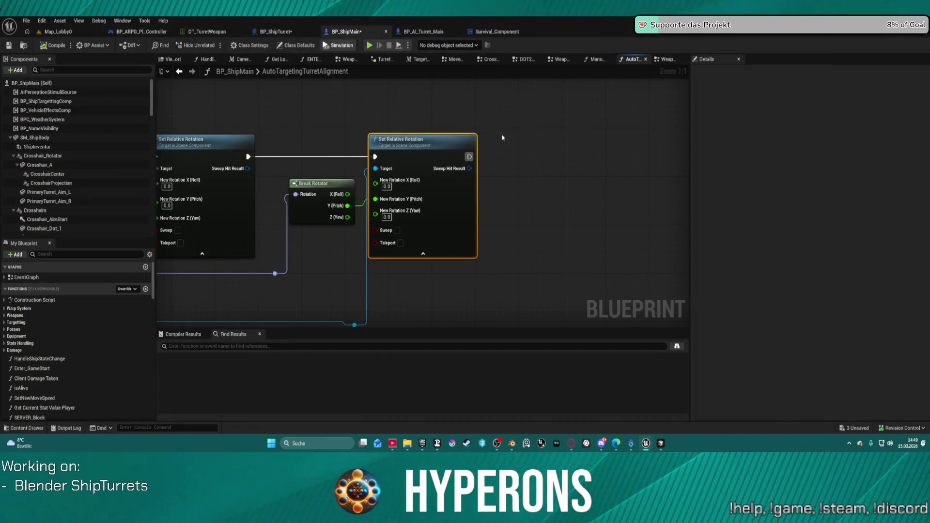
Pan back along the rotation chain past Get World Location and Target Spread, then show BP_ShipMain's 3D viewport
drag(357, 252, 635, 258)
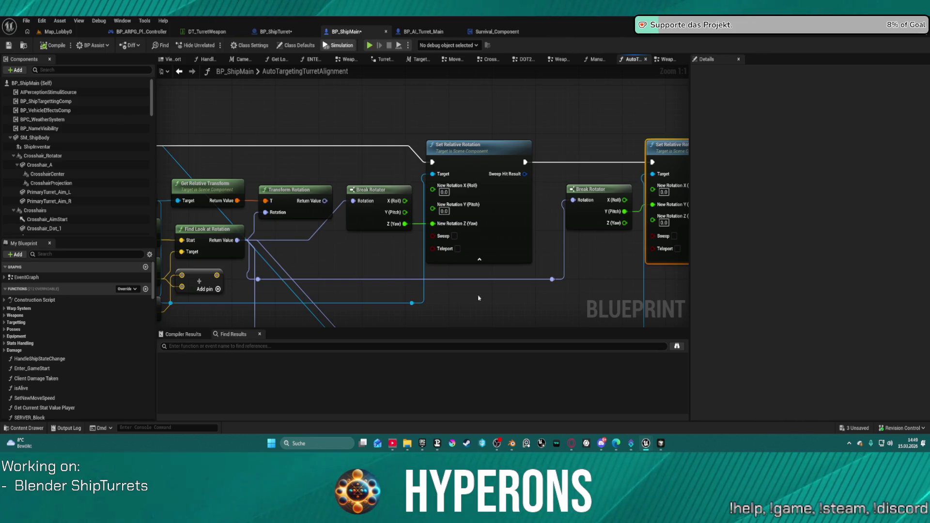
mouse_move(387, 266)
mouse_down()
mouse_move(577, 258)
mouse_move(509, 253)
mouse_up()
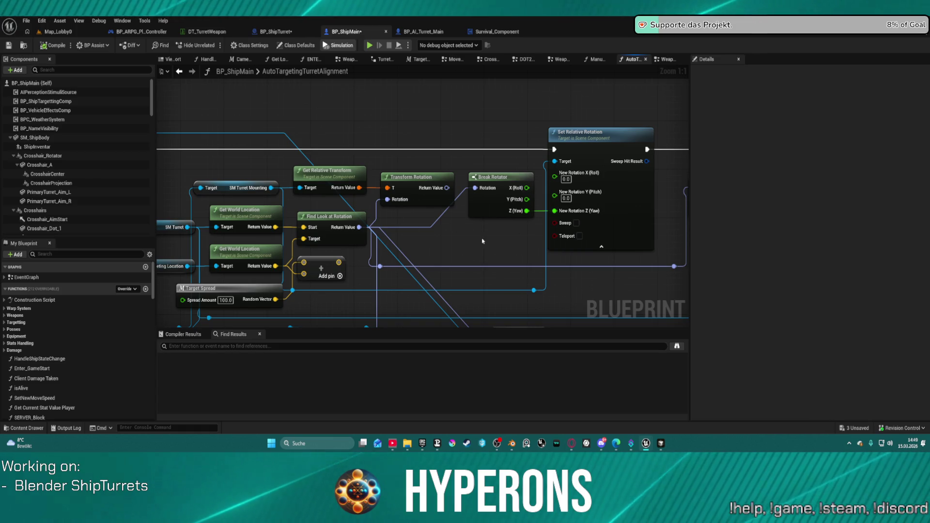
drag(426, 254, 536, 228)
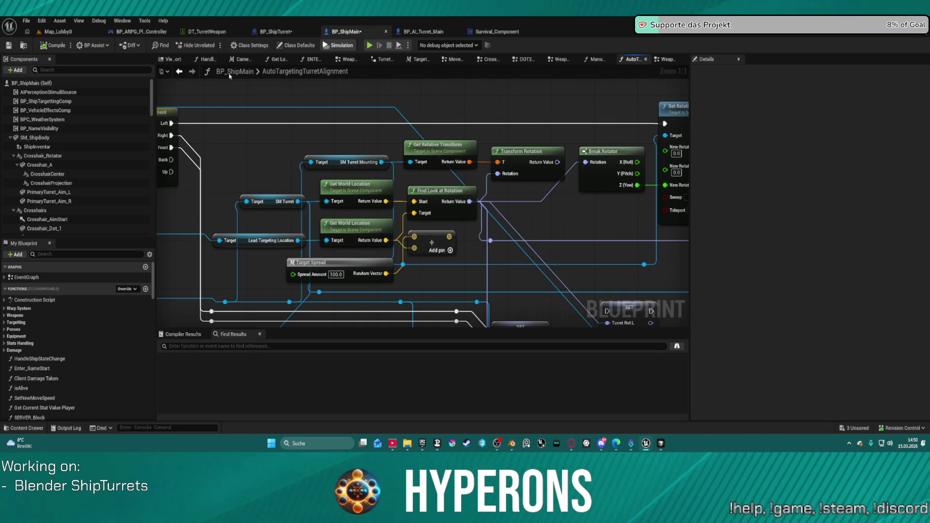
click(174, 59)
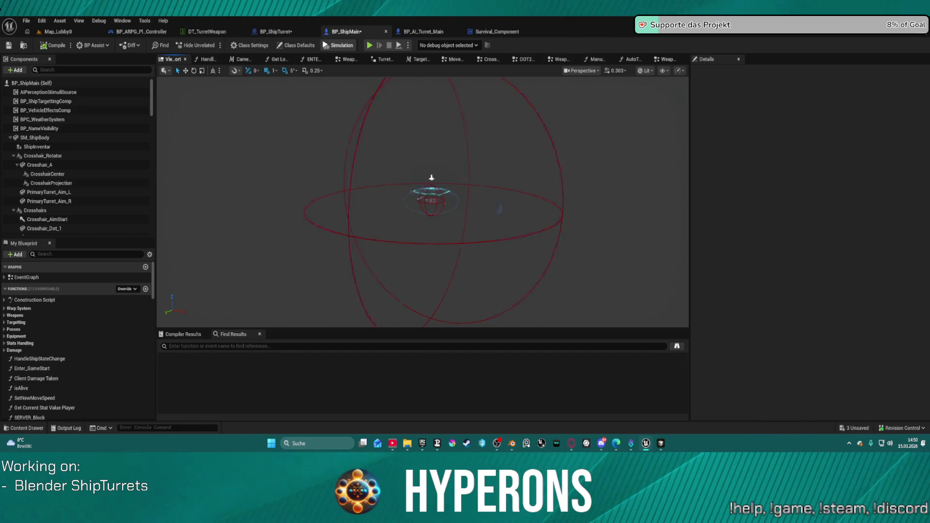
Zoom the viewport in on the ship and collapse the Crosshair_Rotator, Crosshairs, FX_LandingGear and Lights branches
scroll(423, 201, up, 10)
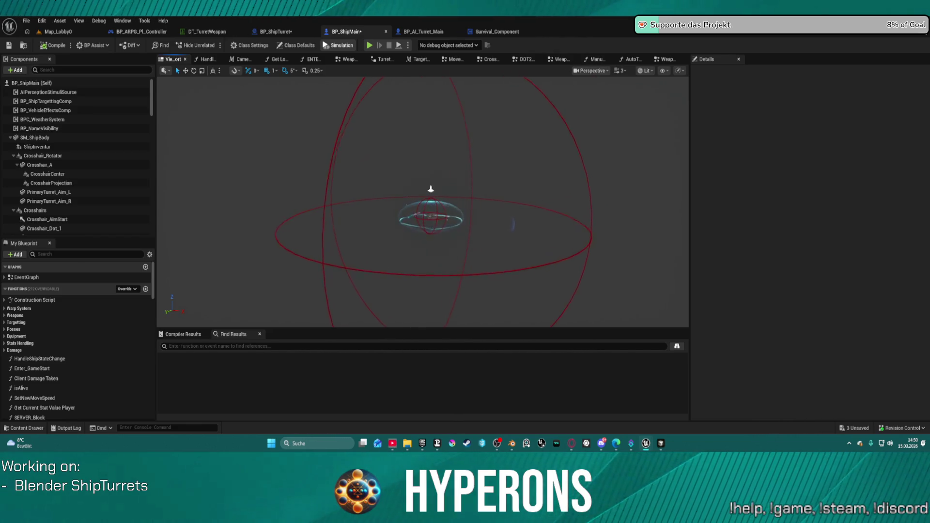
scroll(422, 201, up, 10)
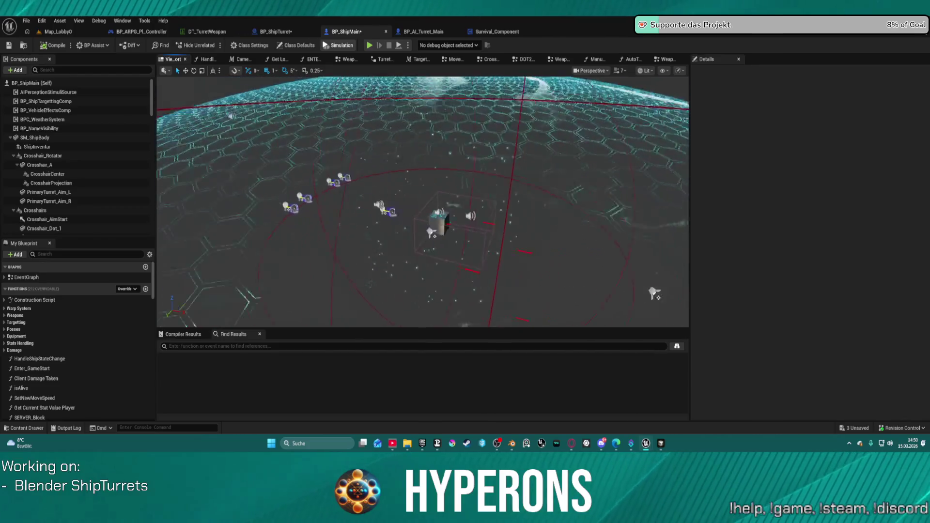
scroll(422, 201, up, 10)
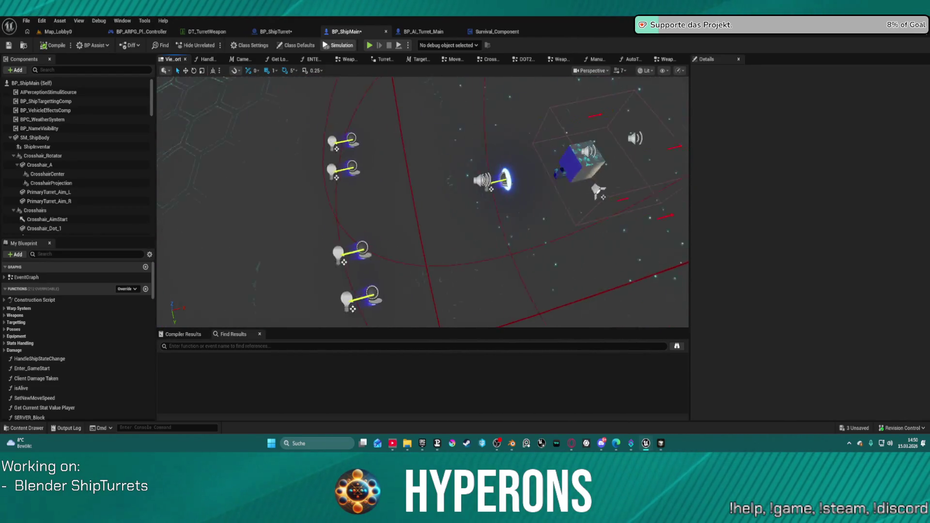
scroll(423, 201, down, 10)
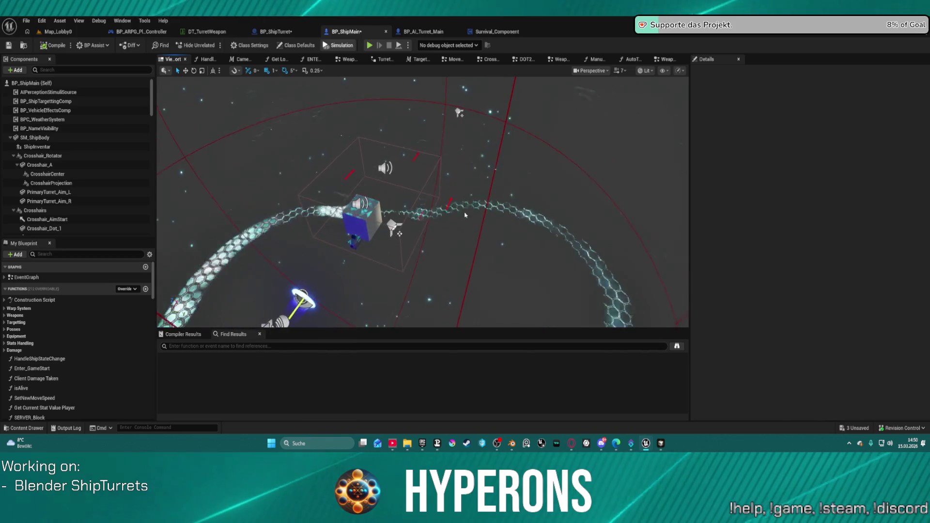
click(13, 156)
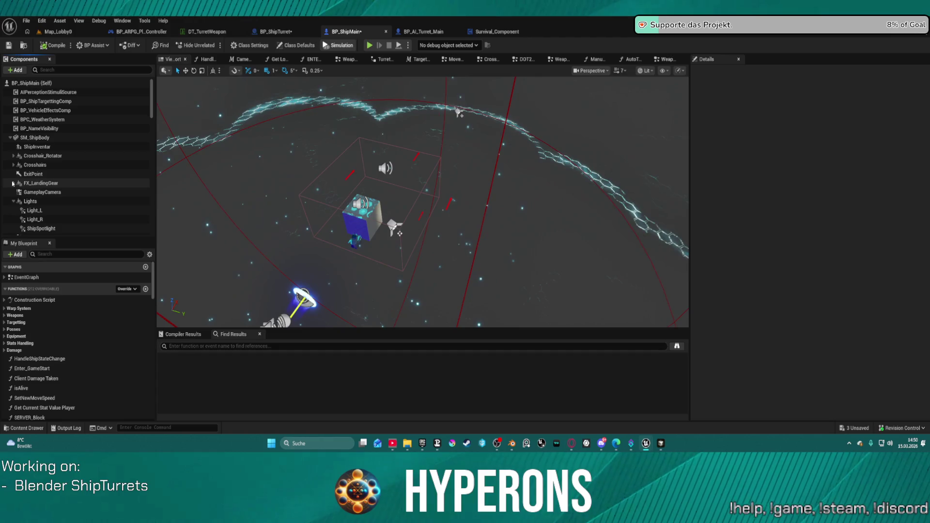
click(14, 165)
click(14, 183)
click(14, 201)
click(12, 203)
Scroll the Components panel down to Weapons and select WeaponSlot_01 under Primary
scroll(37, 215, down, 10)
scroll(48, 175, down, 10)
scroll(79, 150, down, 5)
click(58, 137)
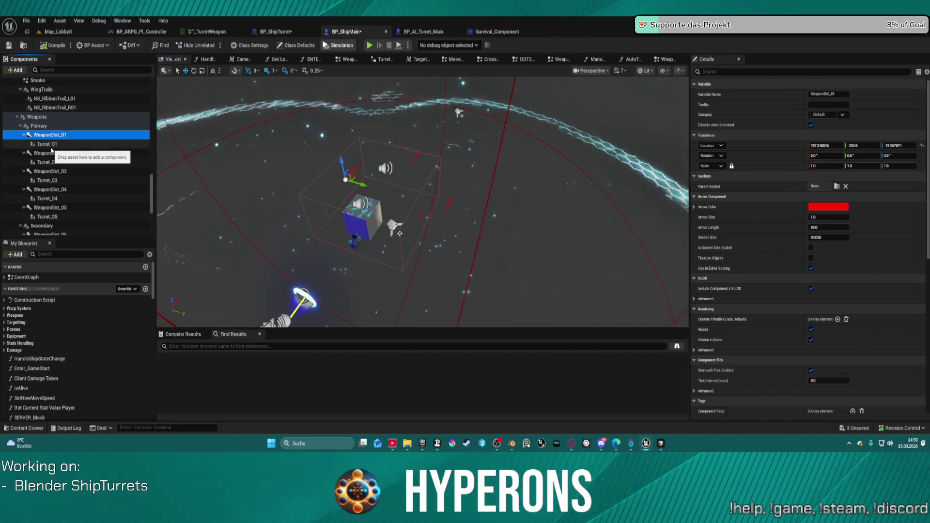
click(52, 147)
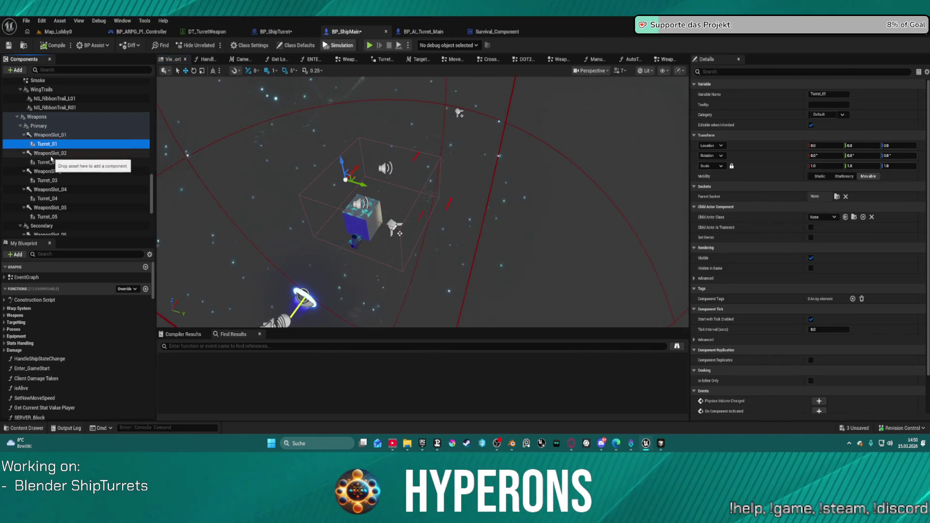
click(51, 153)
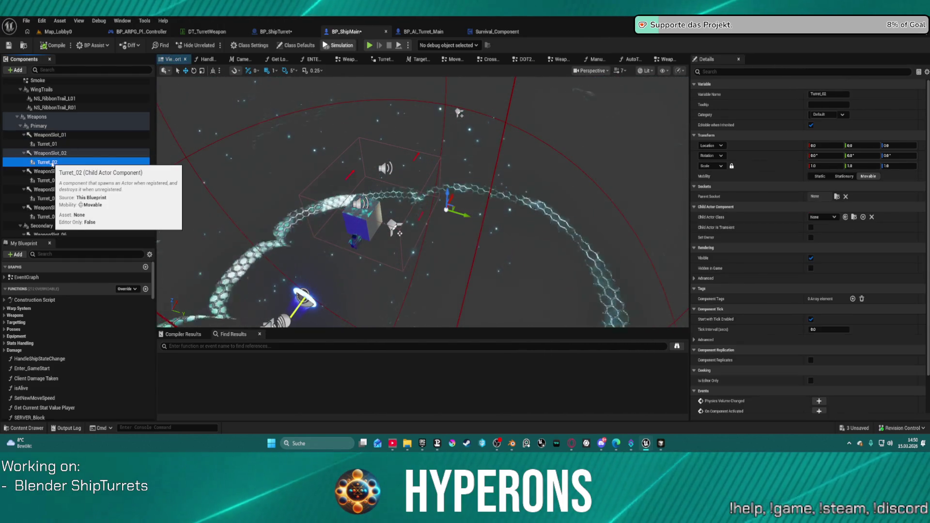
click(50, 171)
click(50, 190)
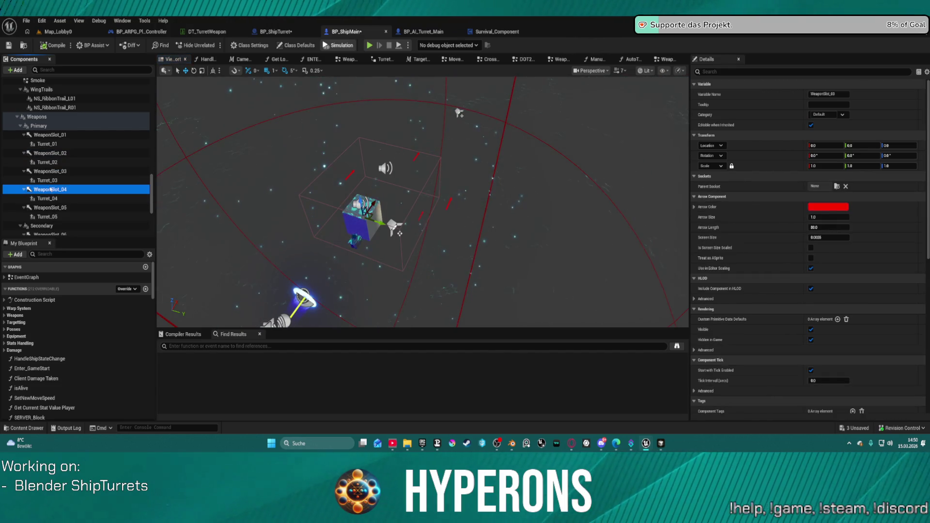
click(48, 198)
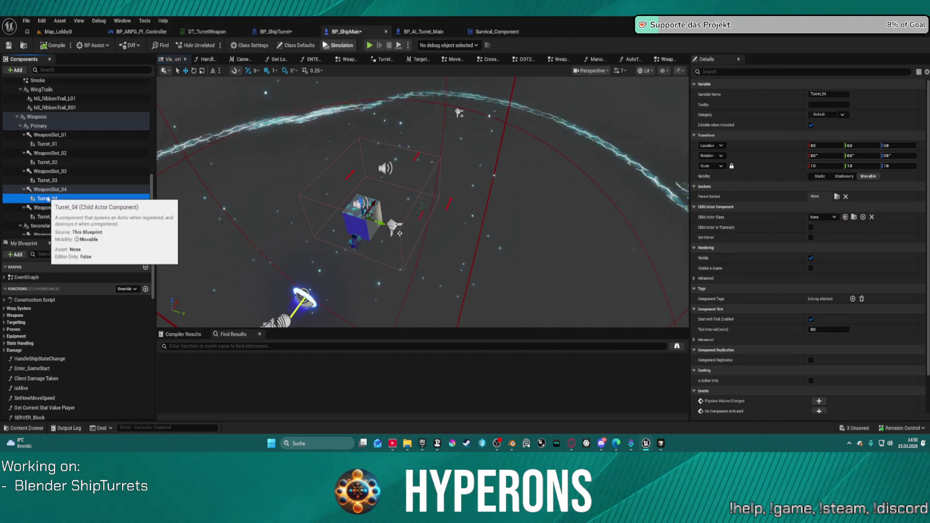
click(47, 208)
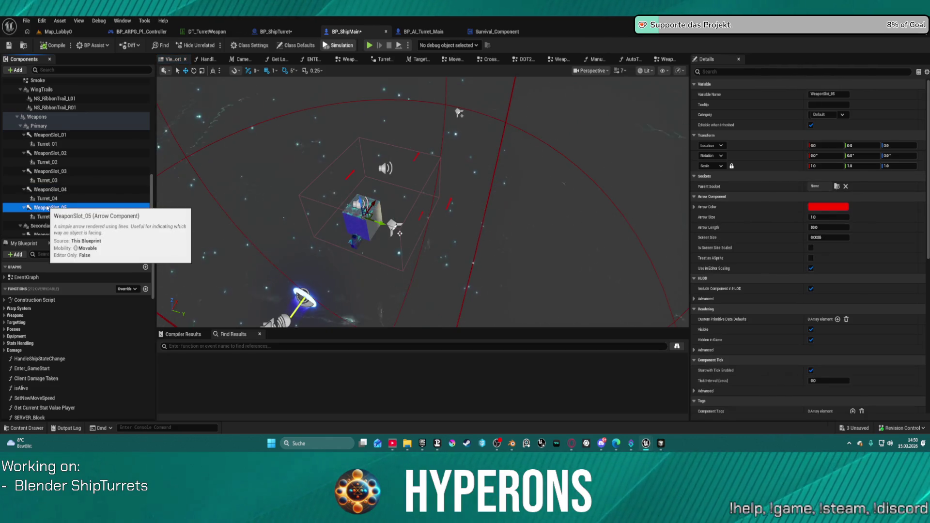
scroll(47, 208, down, 2)
click(47, 181)
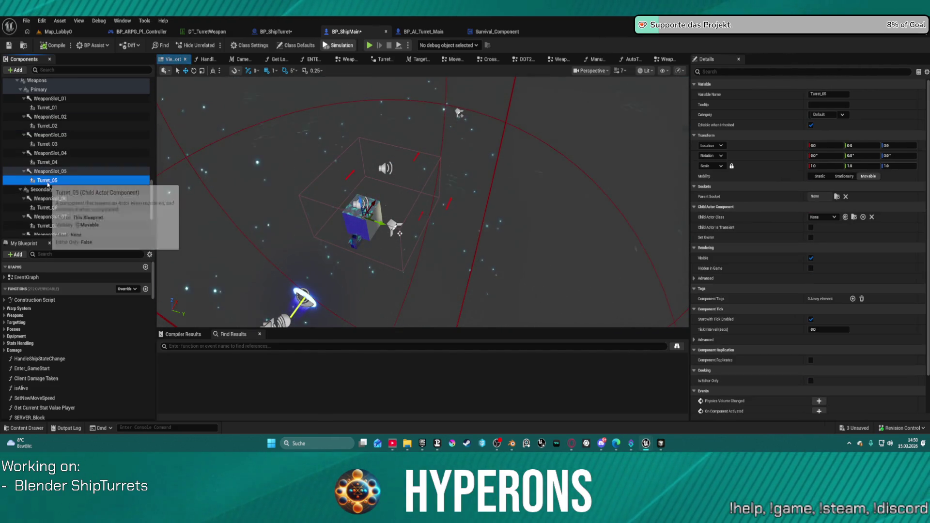
scroll(47, 183, down, 2)
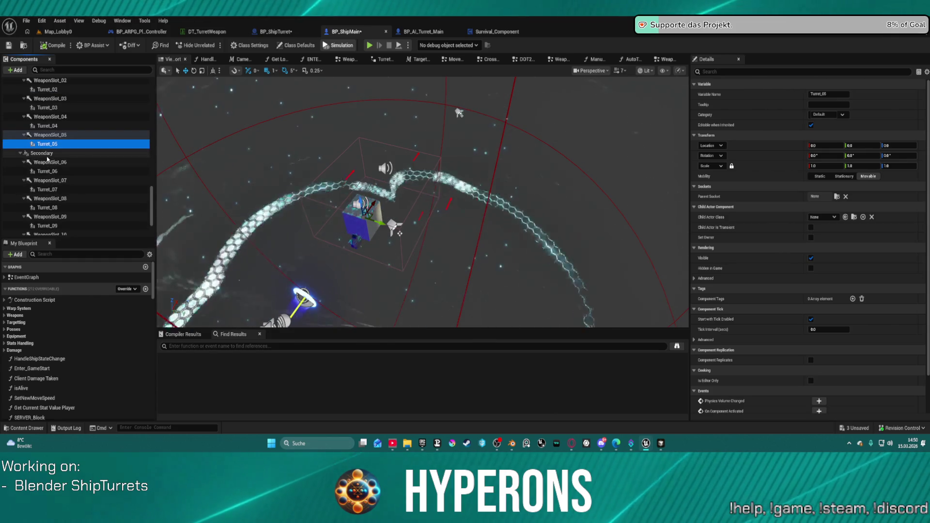
click(48, 162)
click(48, 171)
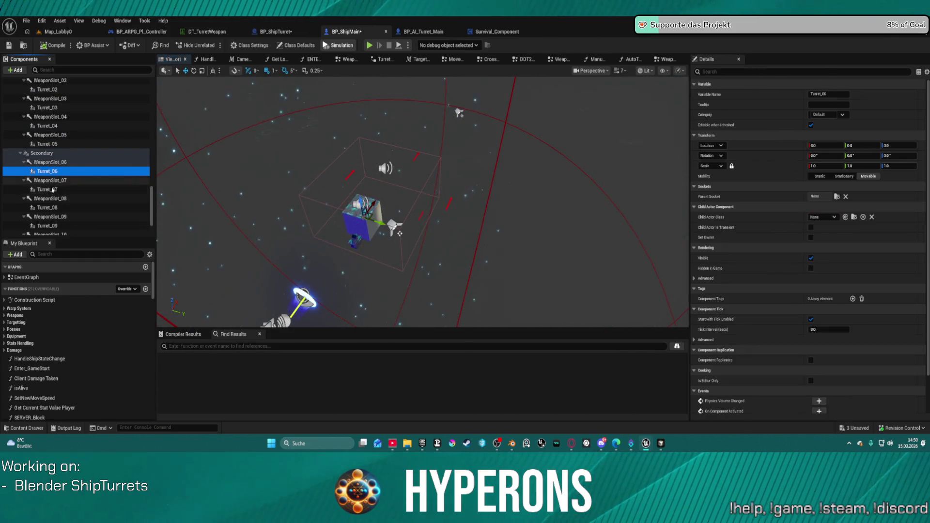
scroll(61, 172, up, 5)
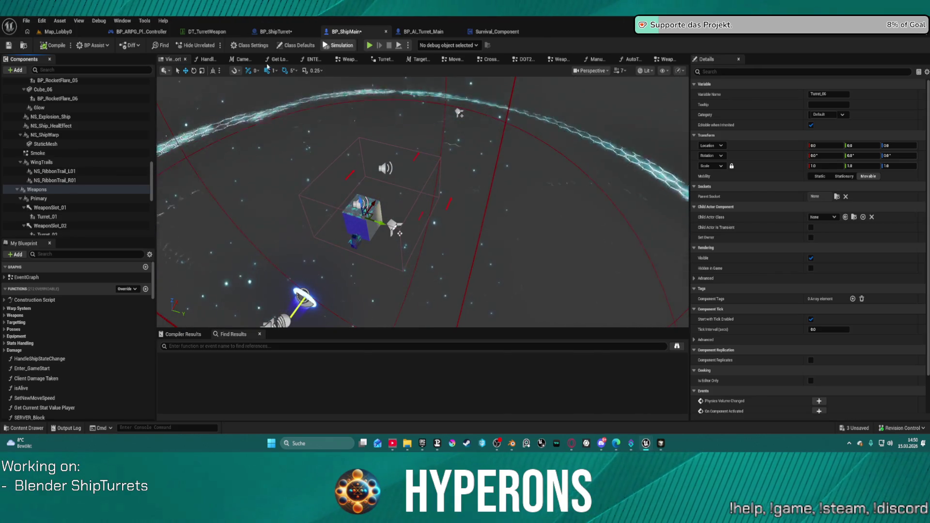
Browse Ships > Children_Player > Fighter > C50 in the Content Drawer and open BP_Fighter_C50 for editing
key(ctrl+space)
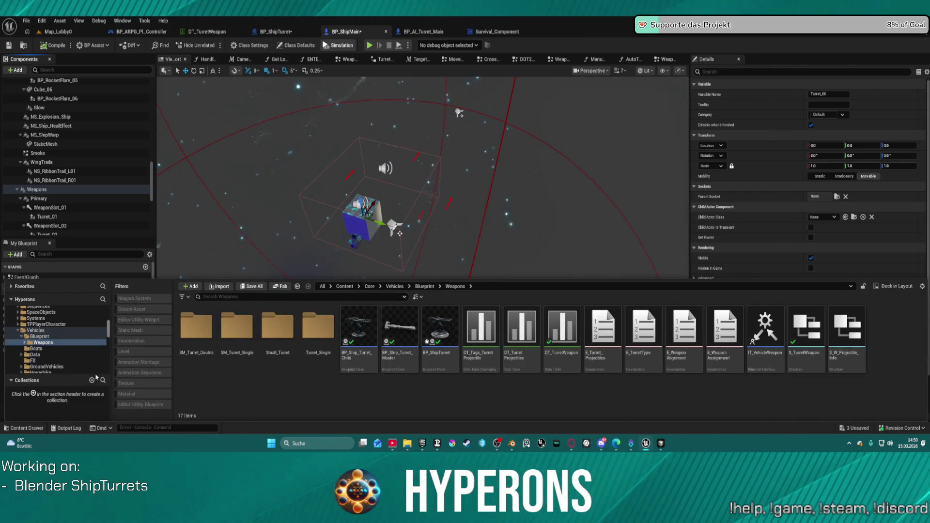
key(ctrl+space)
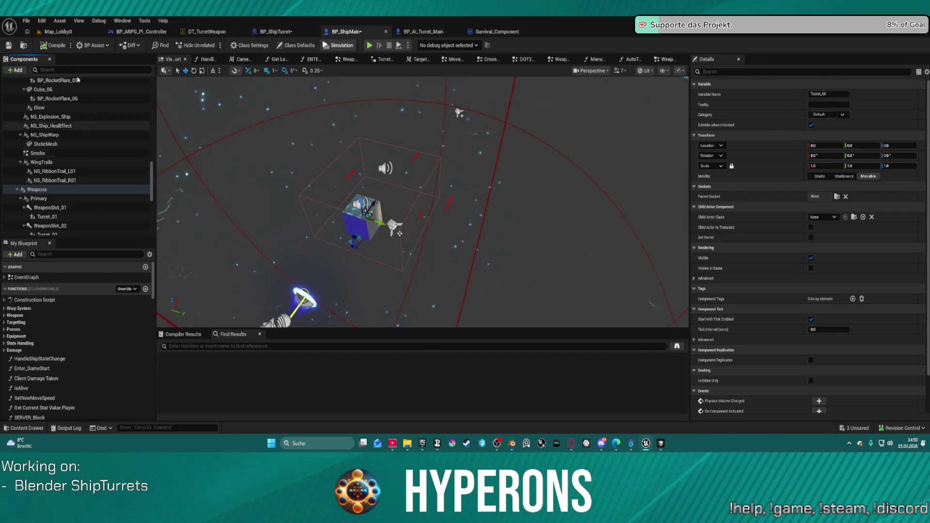
click(23, 46)
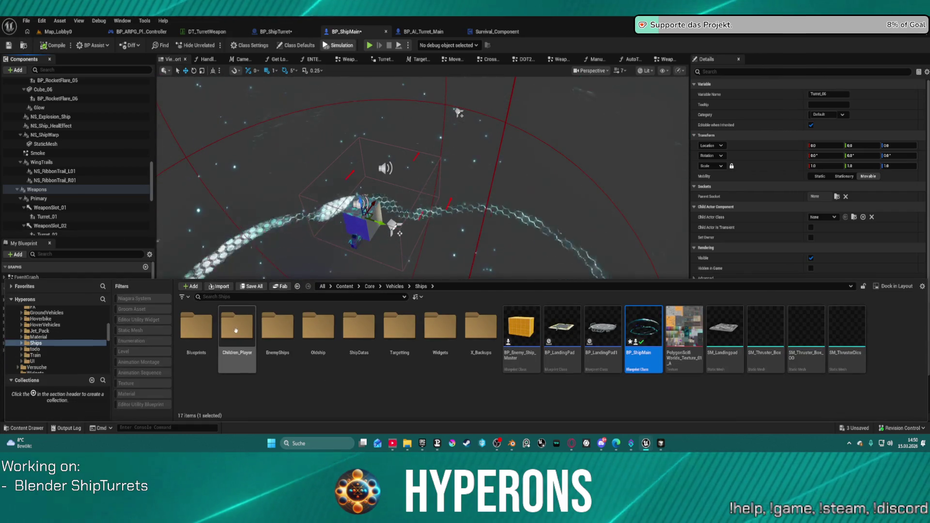
double_click(274, 332)
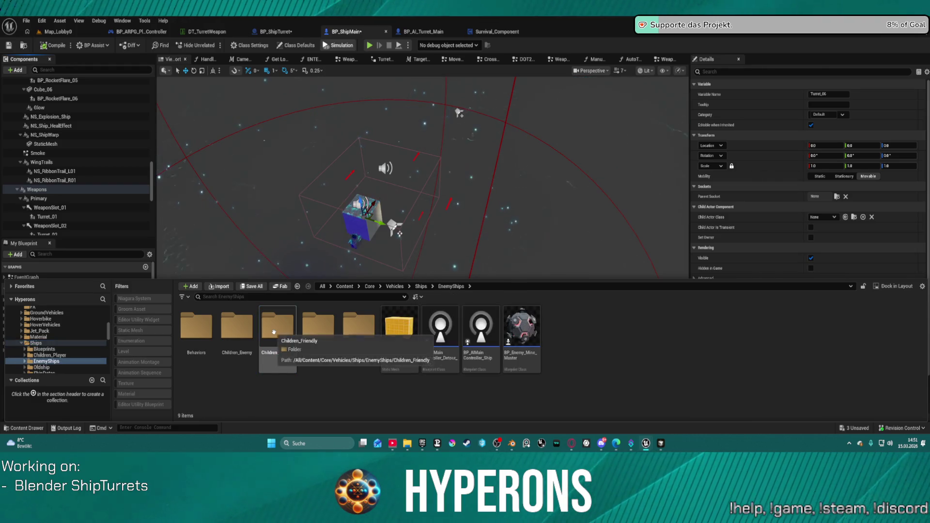
click(48, 355)
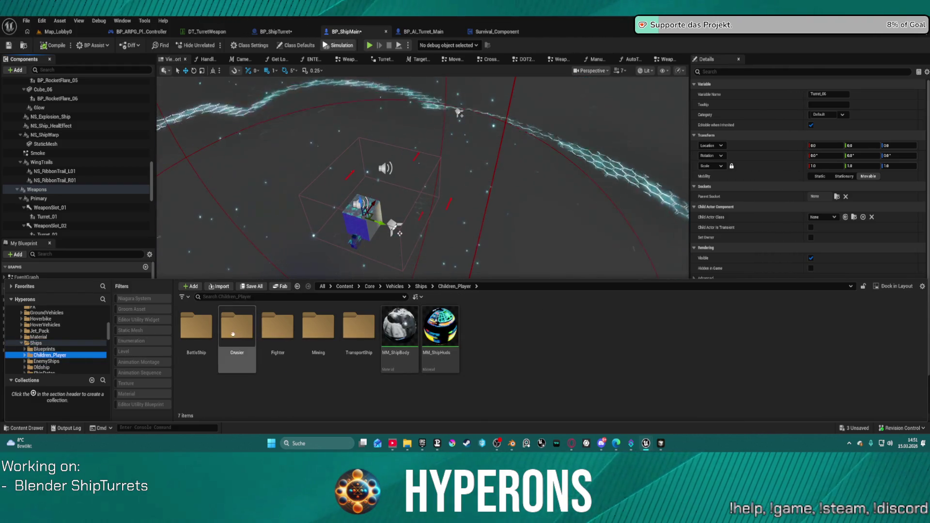
click(275, 330)
double_click(275, 330)
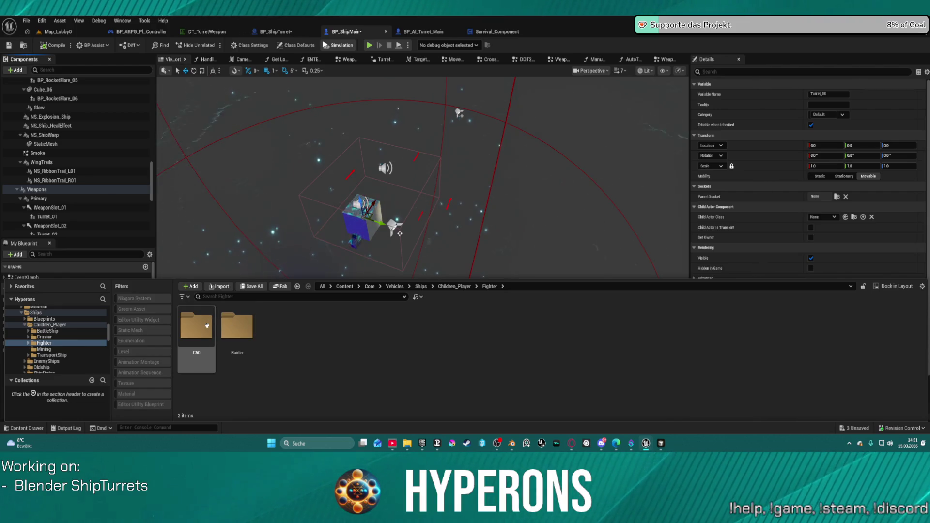
double_click(206, 326)
click(198, 341)
double_click(199, 340)
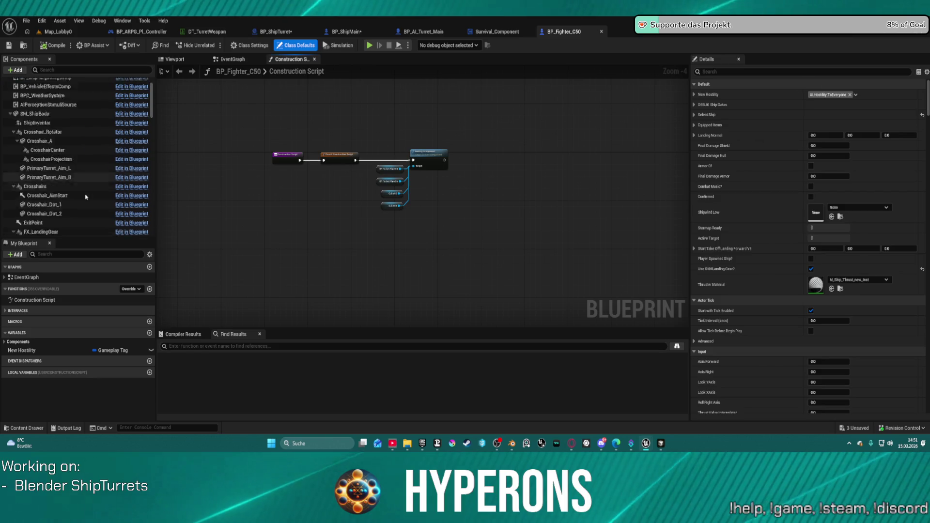
Show the fighter in the 3D viewport, zoom around it, and select WeaponSlot_01 to check its rotation offset
scroll(97, 203, down, 10)
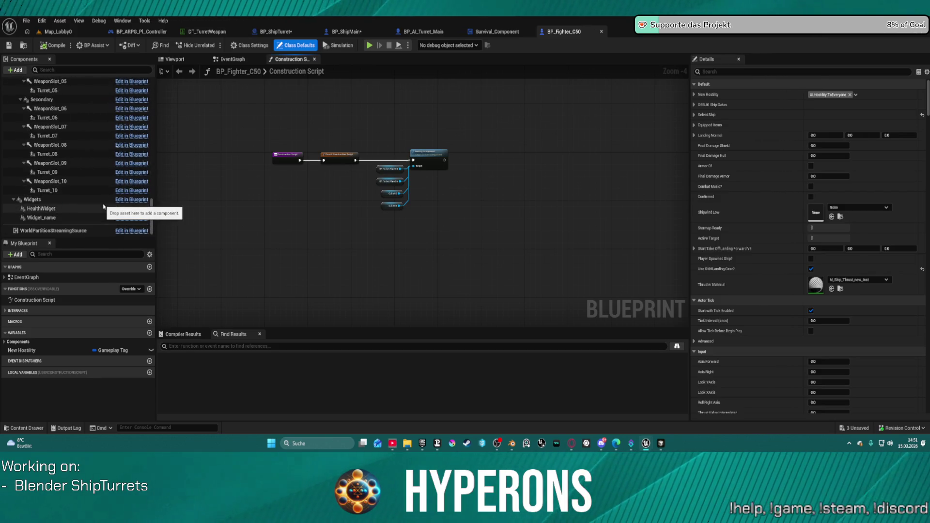
scroll(103, 207, up, 1)
scroll(67, 161, up, 5)
click(191, 61)
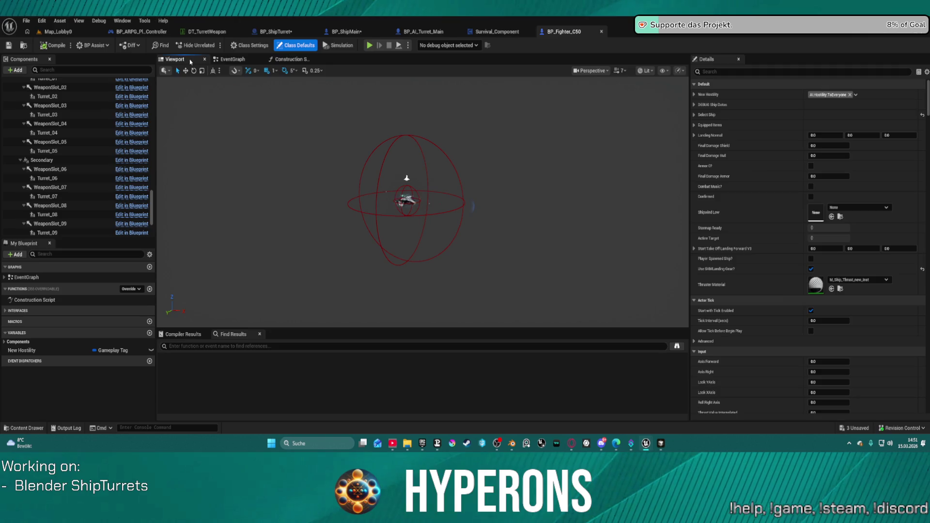
scroll(449, 208, up, 8)
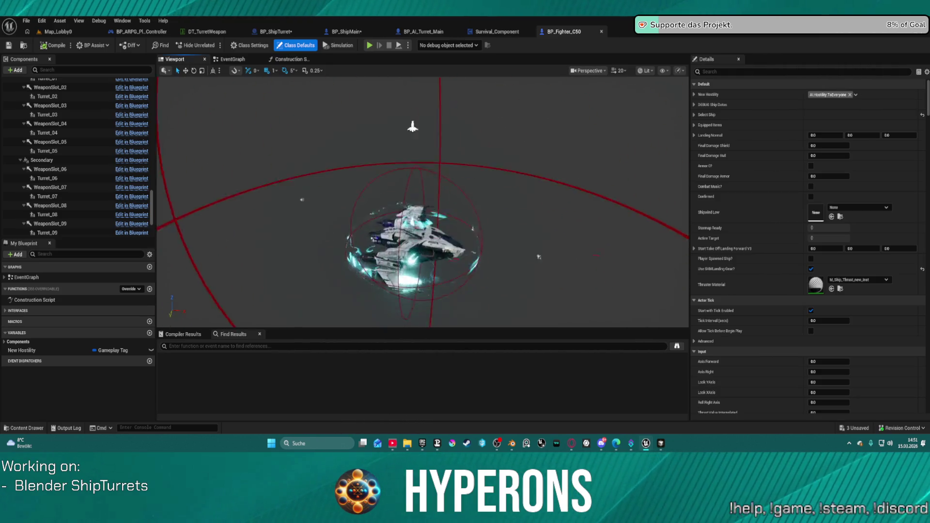
scroll(450, 276, down, 8)
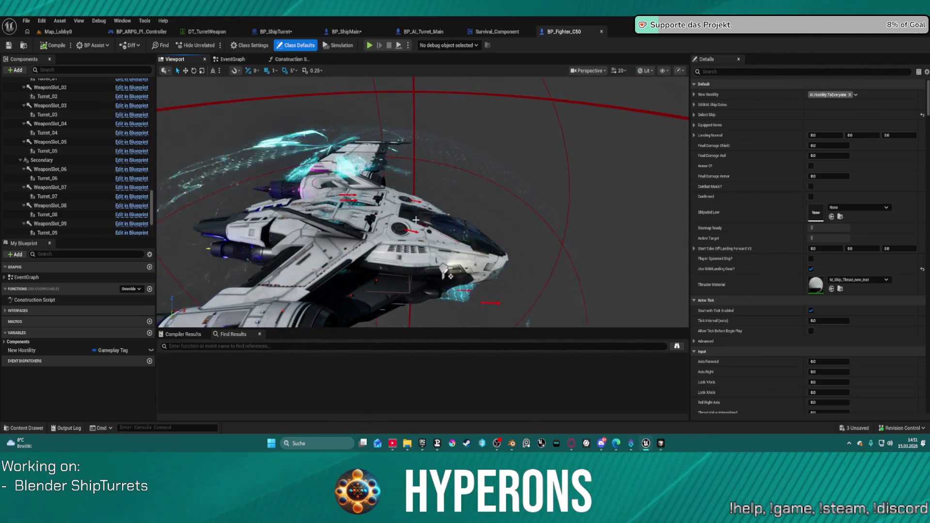
scroll(423, 202, up, 8)
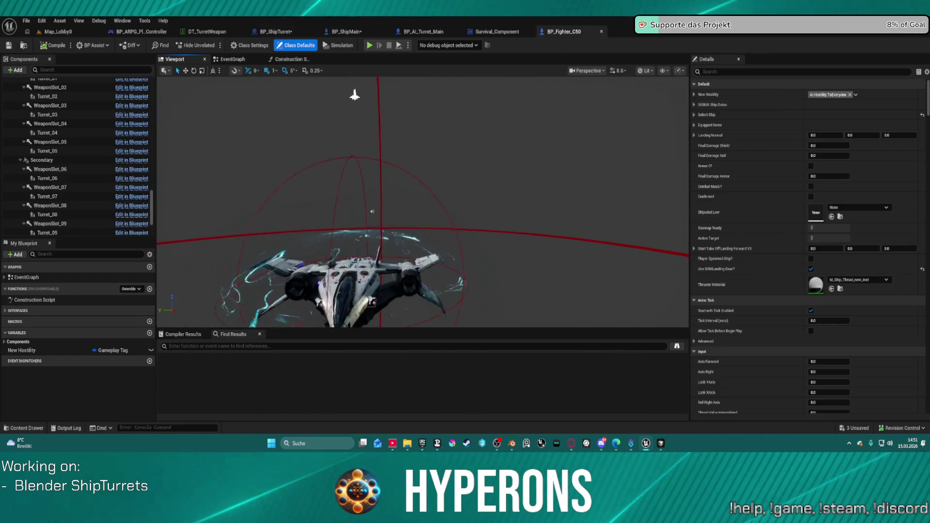
scroll(422, 201, down, 5)
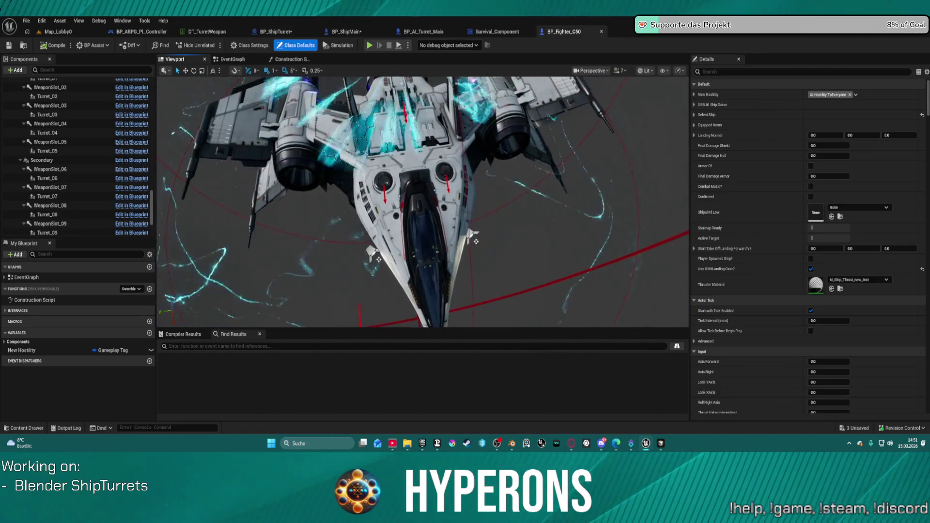
scroll(72, 147, up, 3)
click(68, 143)
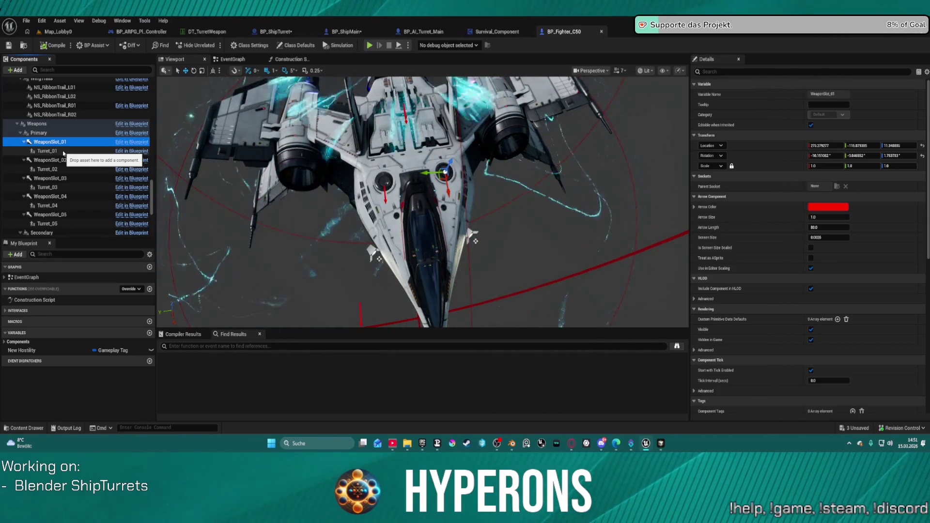
Check the location values of Turret_01 through Turret_04 in the Components panel
click(63, 152)
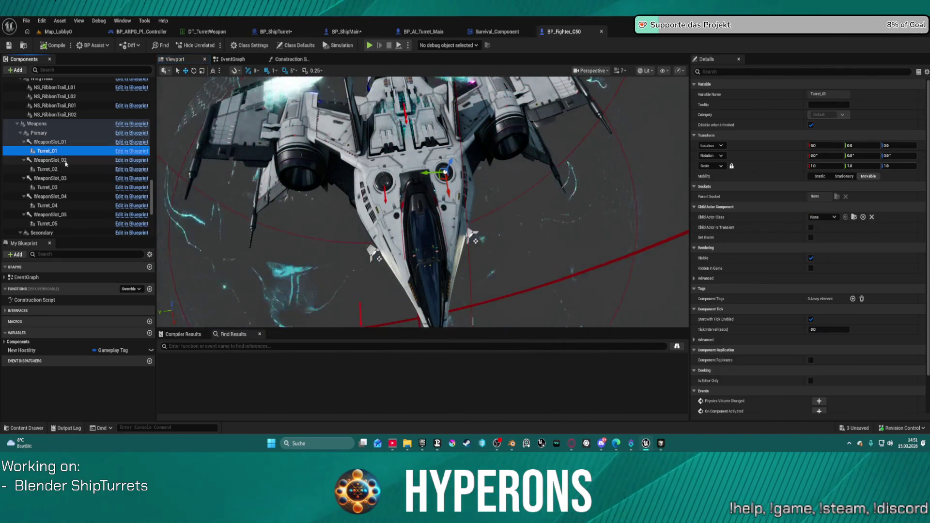
click(67, 170)
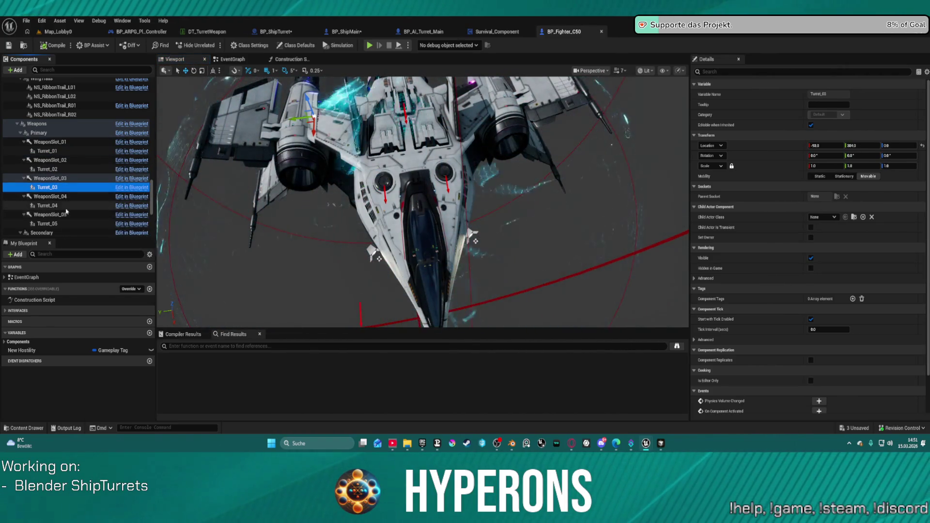
click(66, 208)
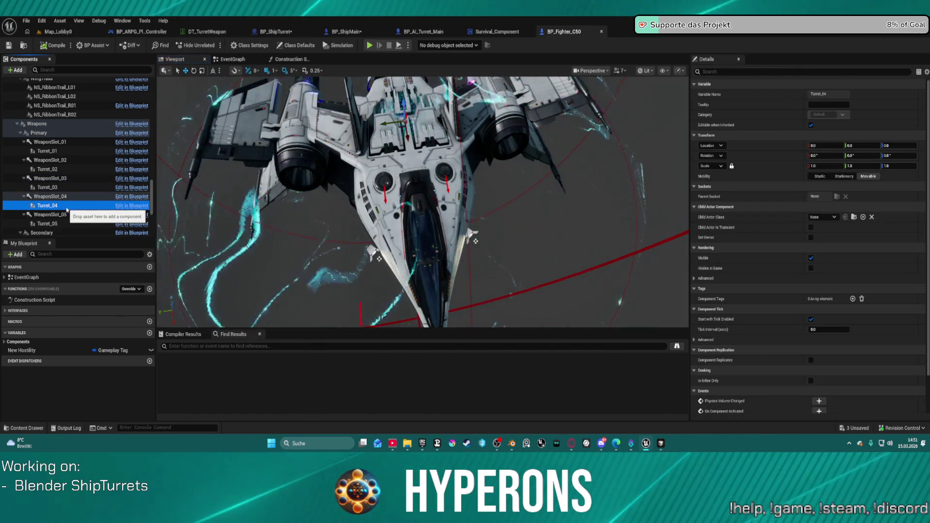
click(72, 189)
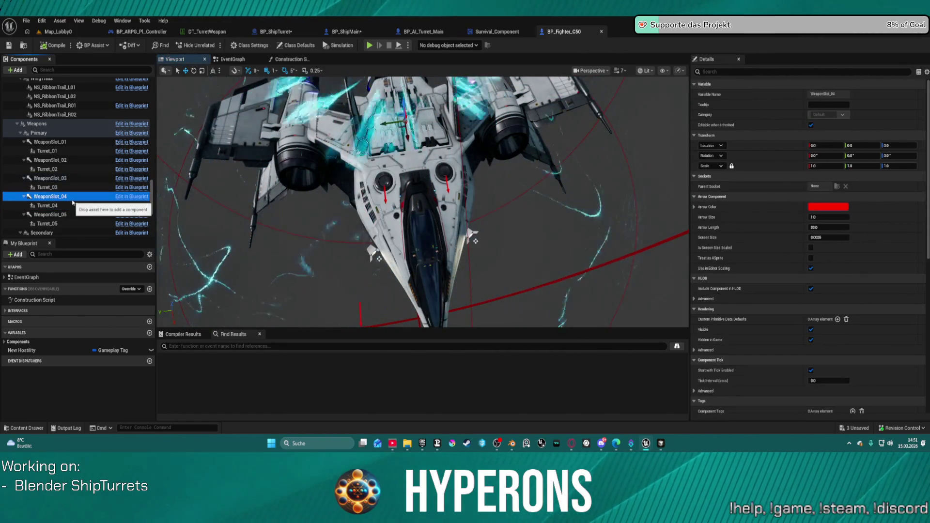
Select Turret_05, frame the camera on it with F, and orbit closer around the hull
scroll(75, 195, down, 2)
click(62, 169)
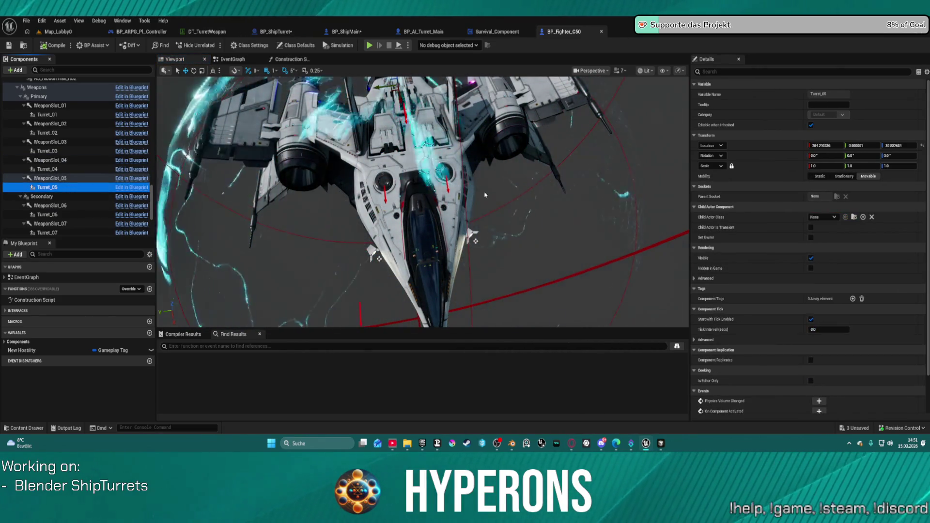
key(f)
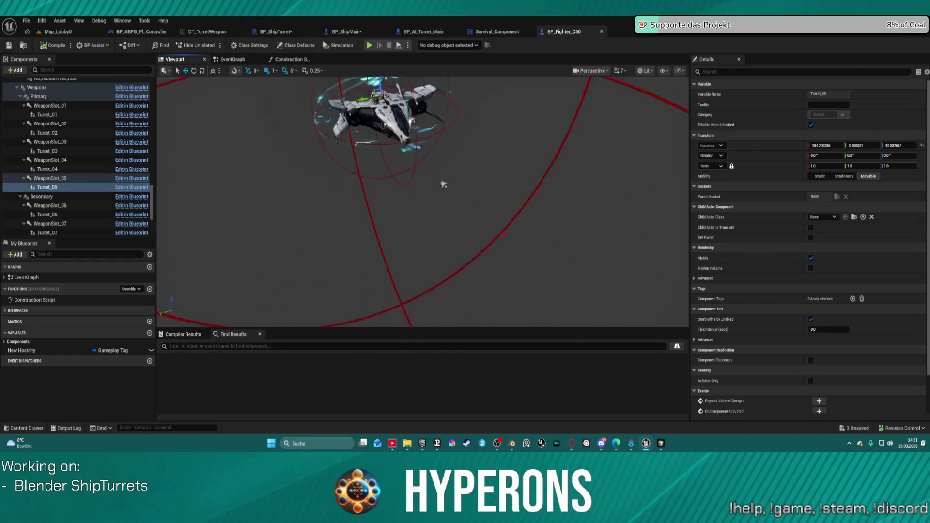
drag(440, 205, 488, 154)
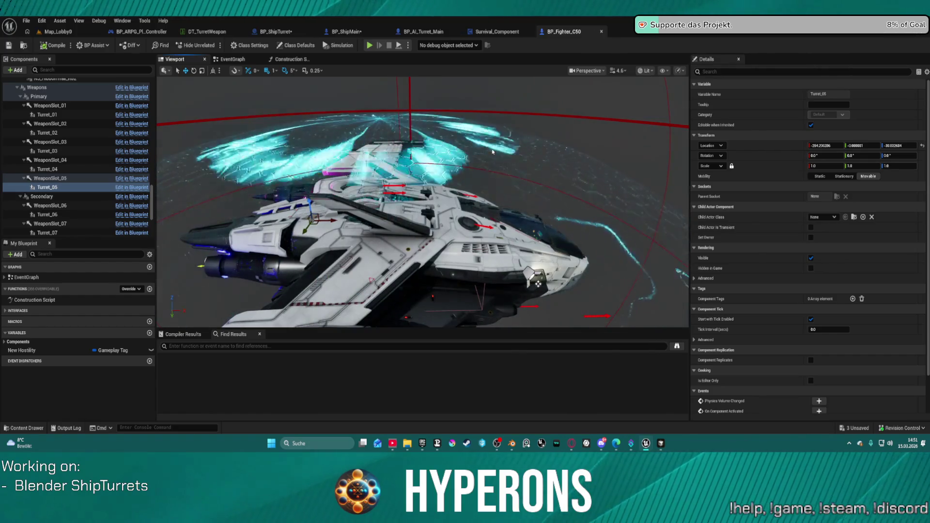
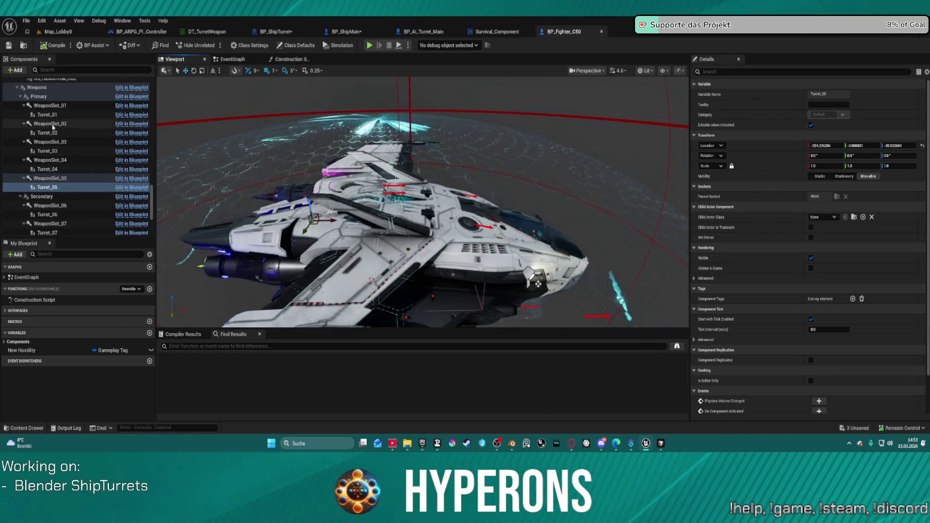
View BP_Fighter_C50's EventGraph, then close the BP_Fighter_C50 blueprint tab
scroll(52, 127, up, 3)
click(232, 59)
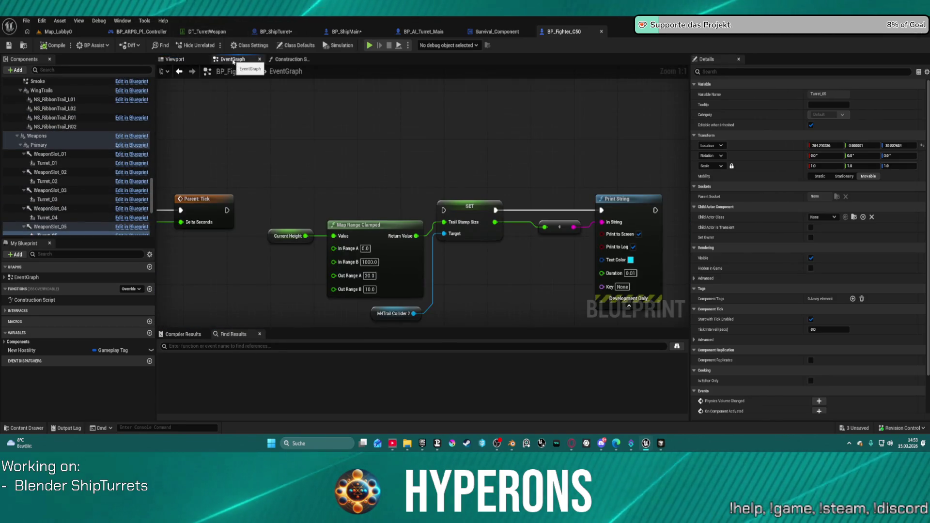
scroll(238, 193, down, 1)
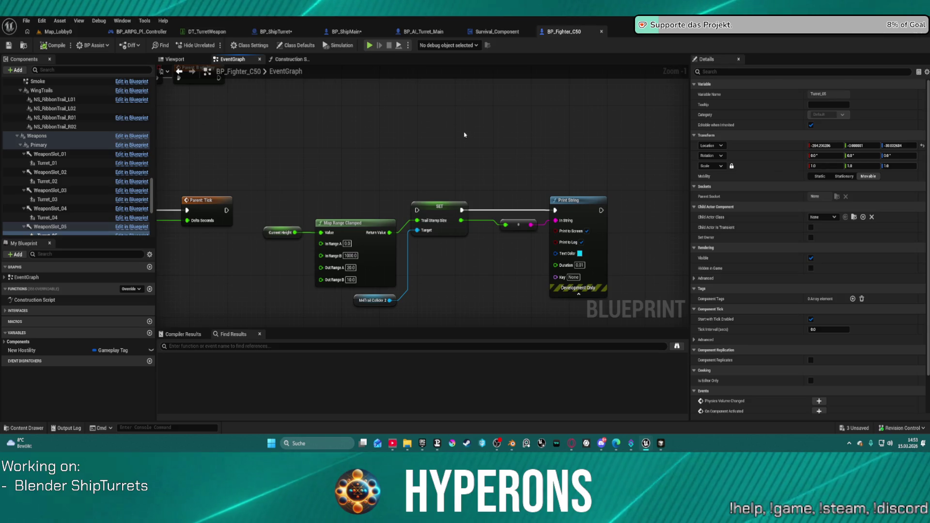
middle_click(561, 32)
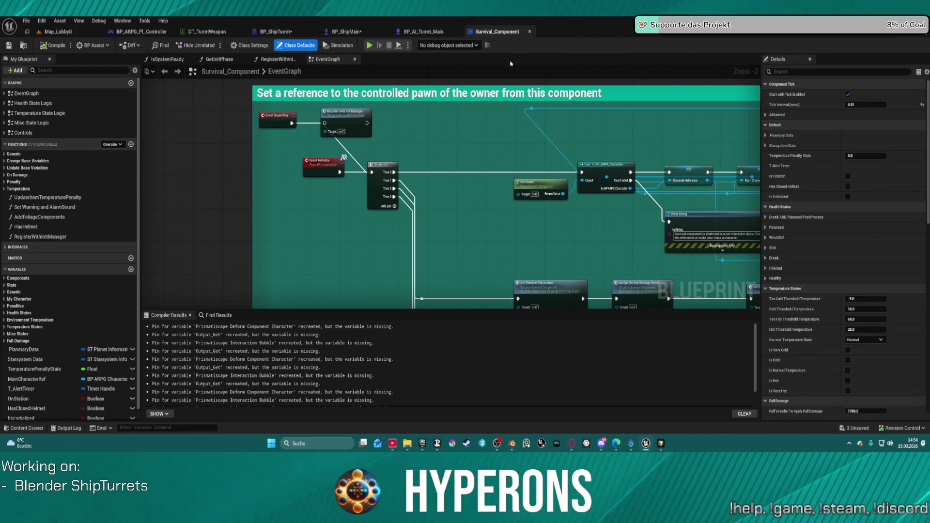
Switch to the Map_Lobby0 level, then to the BP_ShipMain blueprint viewport
scroll(353, 167, up, 1)
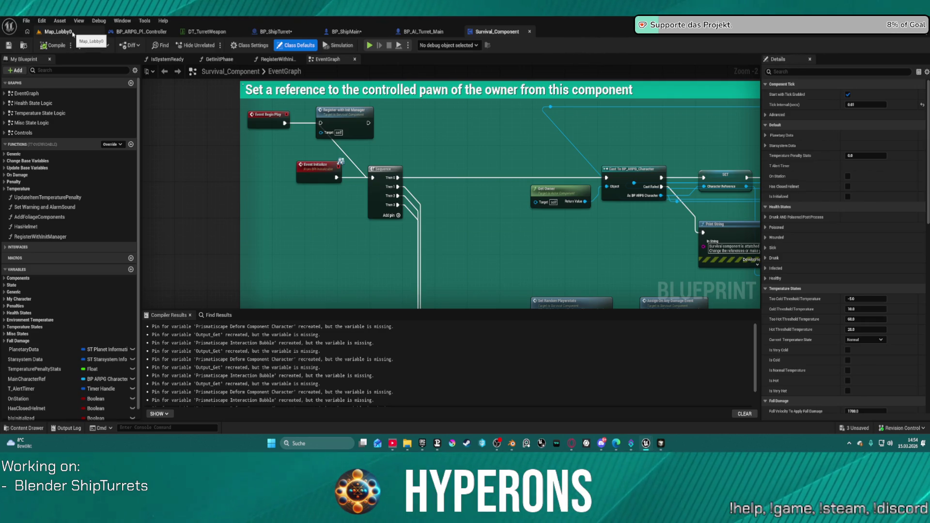
click(73, 33)
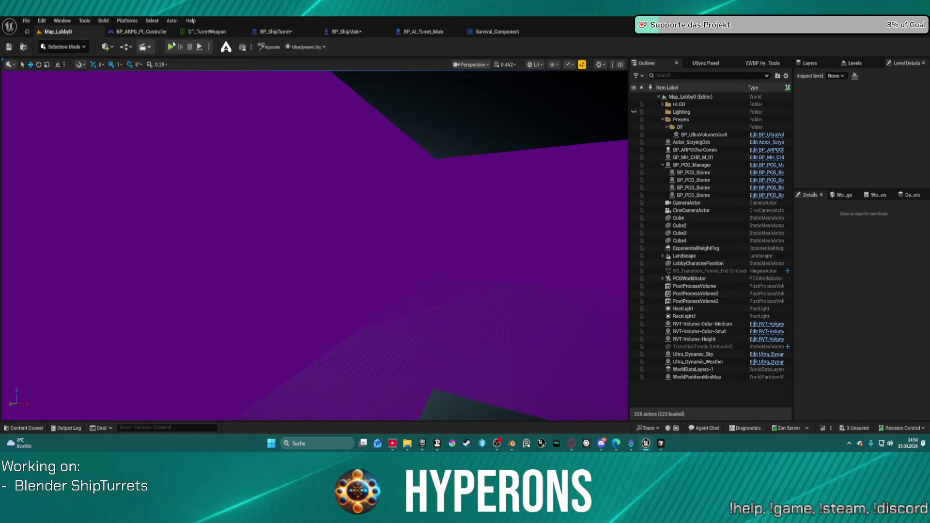
click(350, 33)
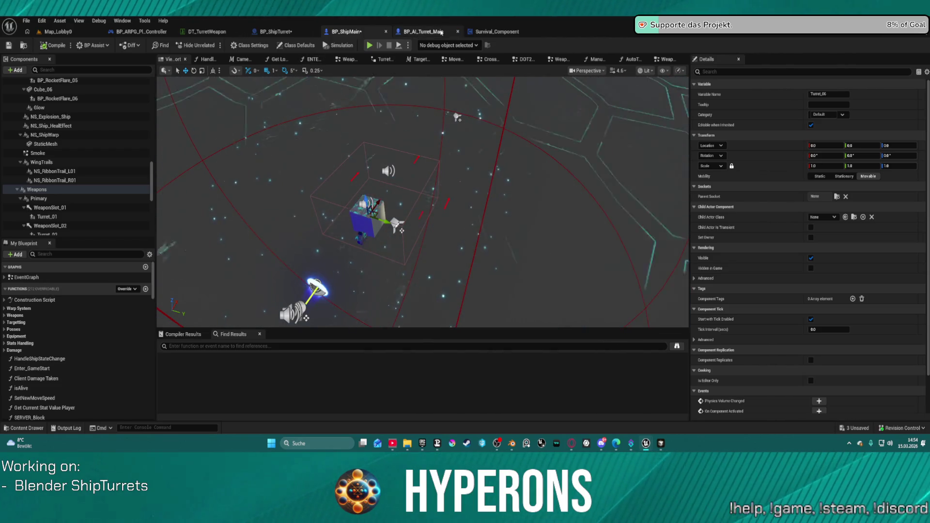
Inspect the Find Look at Rotation and Make Rotator nodes in BP_AI_Turret_Main, then return to BP_ShipMain
click(422, 32)
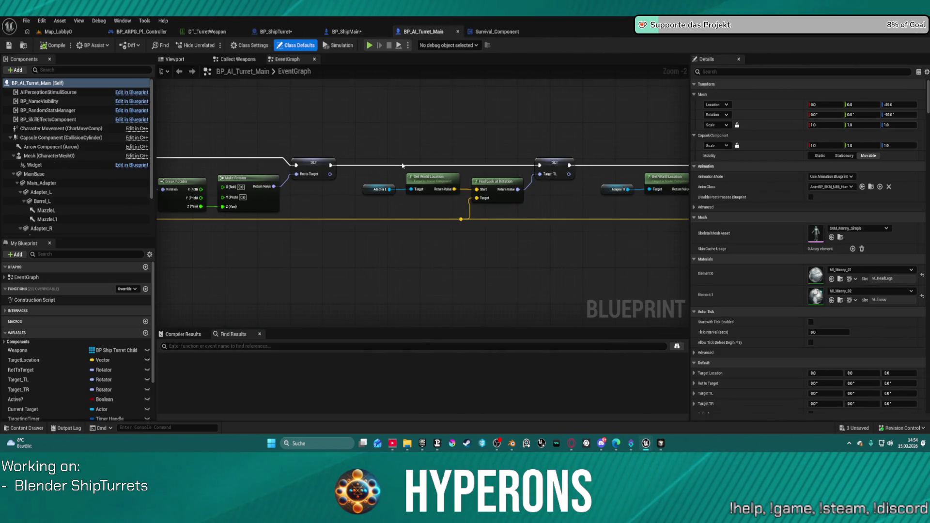
scroll(402, 166, down, 3)
scroll(525, 183, up, 4)
mouse_move(540, 169)
mouse_down()
mouse_move(457, 222)
mouse_move(264, 232)
mouse_move(640, 213)
mouse_up()
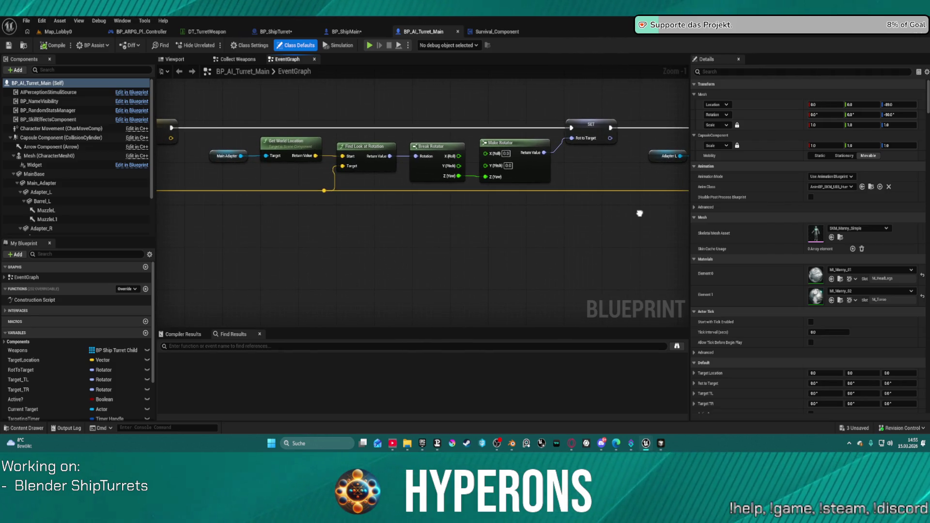
drag(639, 213, 619, 216)
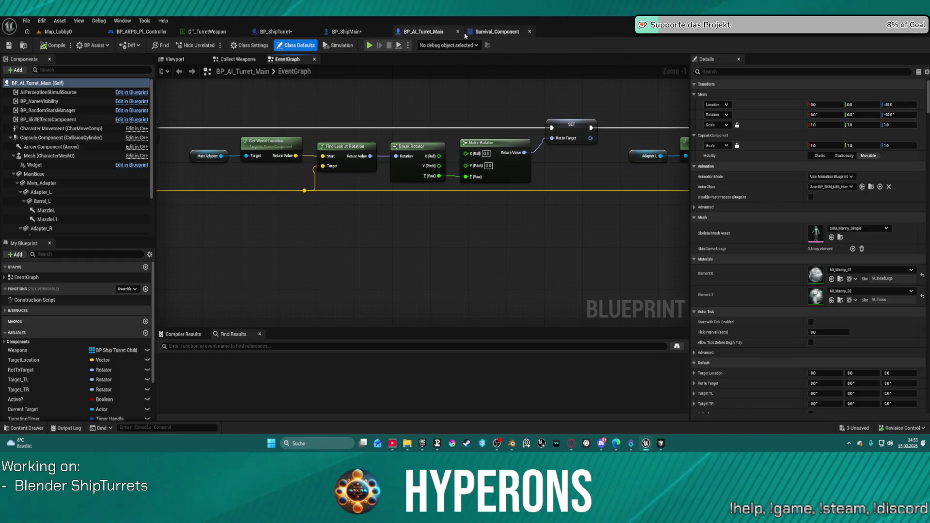
click(345, 32)
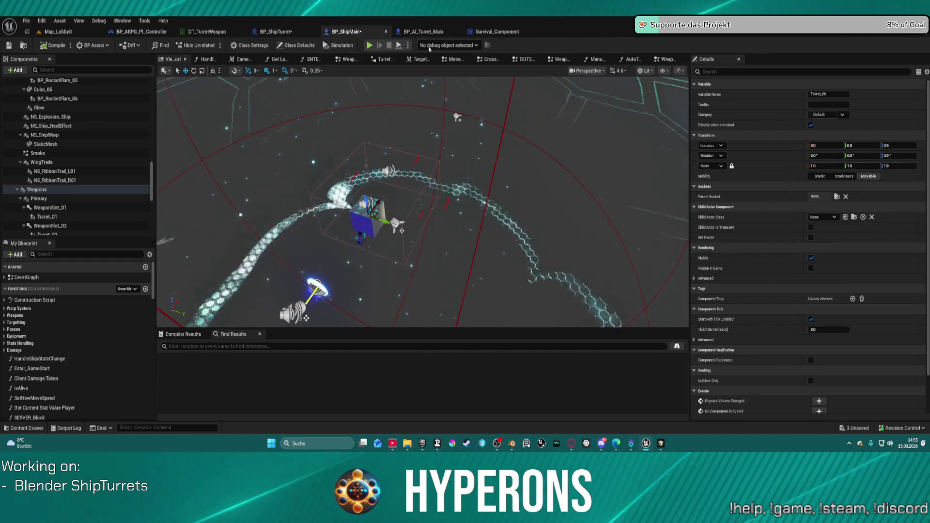
Browse the Weapon Aim to Hit Location and Manual Left Turret Alignment graphs, ending on AutoTargetingTurretAlignment
click(275, 32)
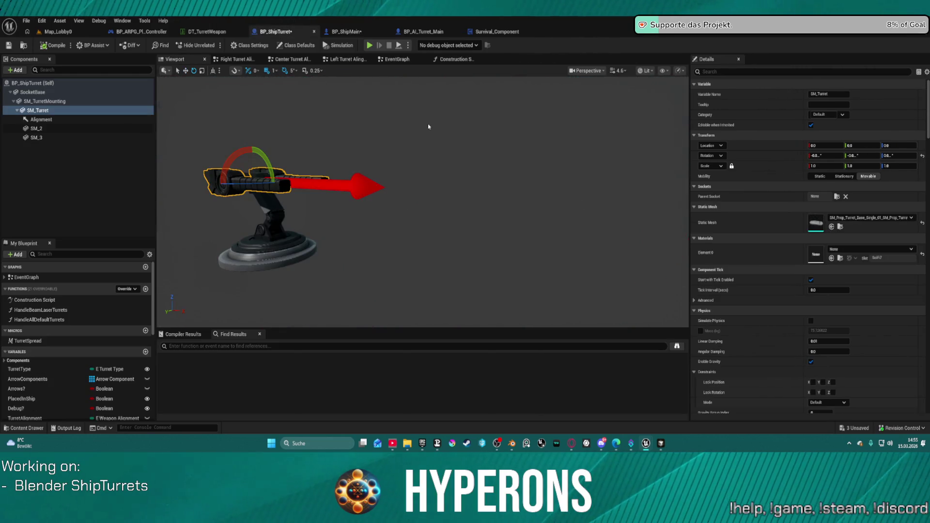
click(374, 32)
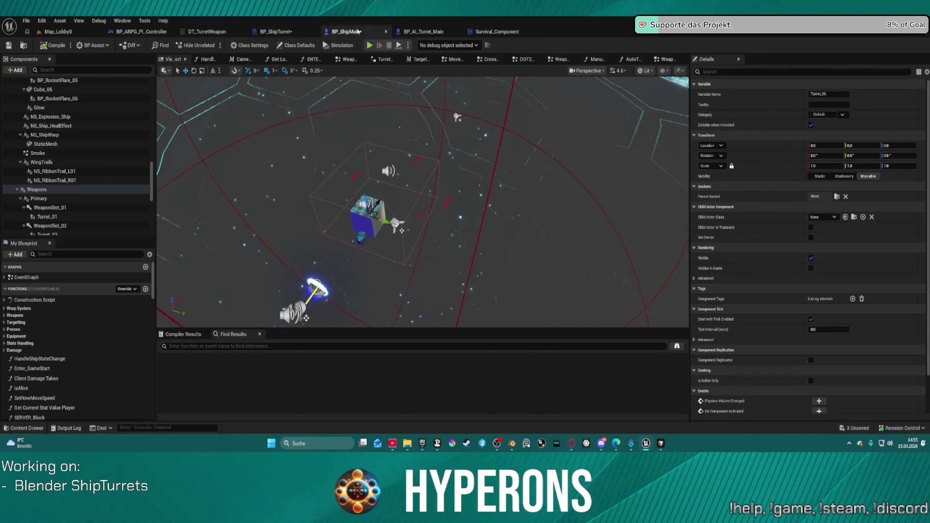
click(664, 59)
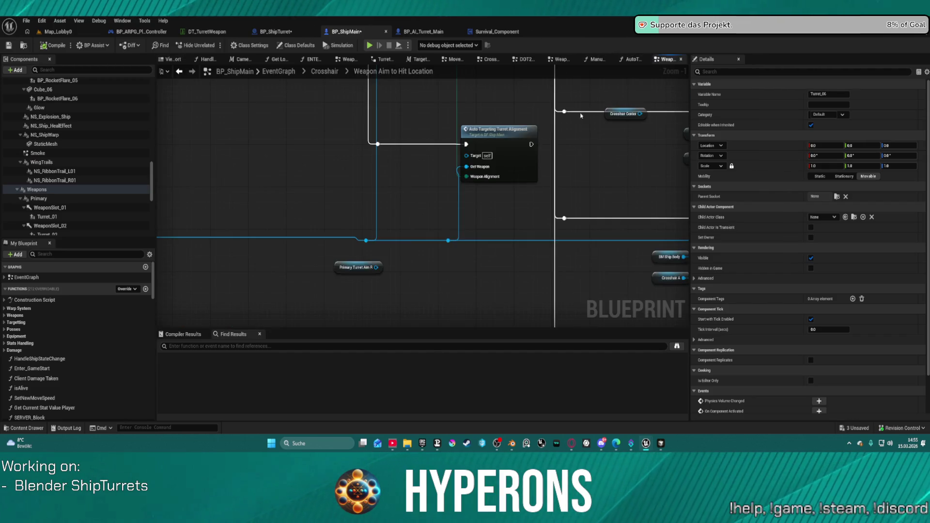
double_click(554, 143)
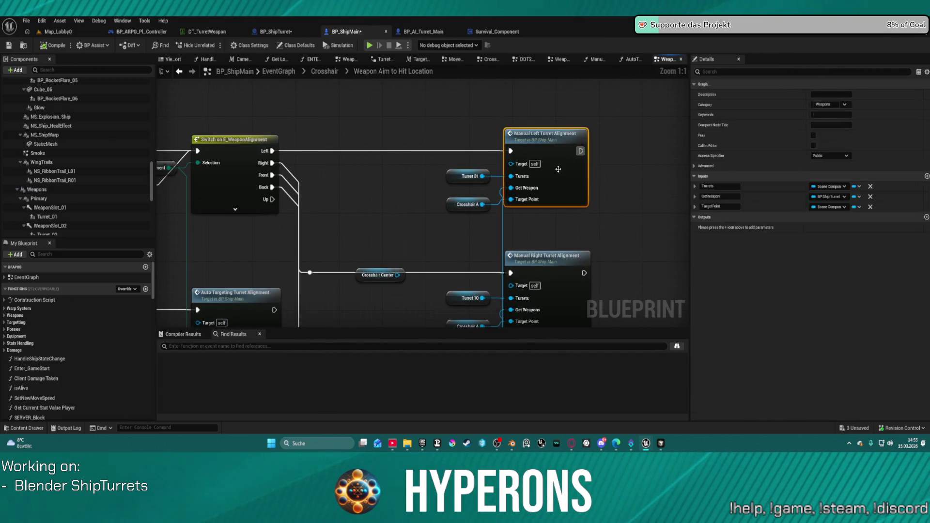
mouse_move(474, 140)
mouse_down()
mouse_move(312, 166)
mouse_move(601, 146)
mouse_up()
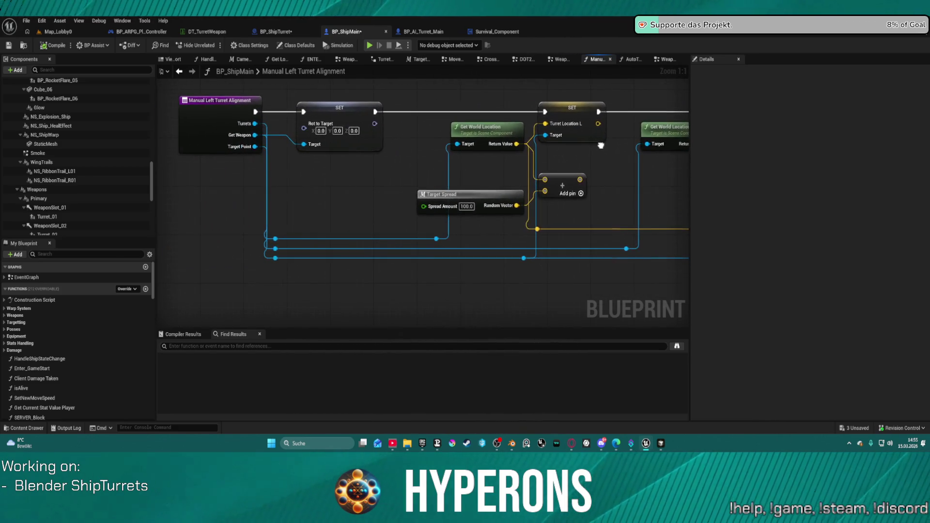
click(630, 59)
scroll(478, 169, down, 2)
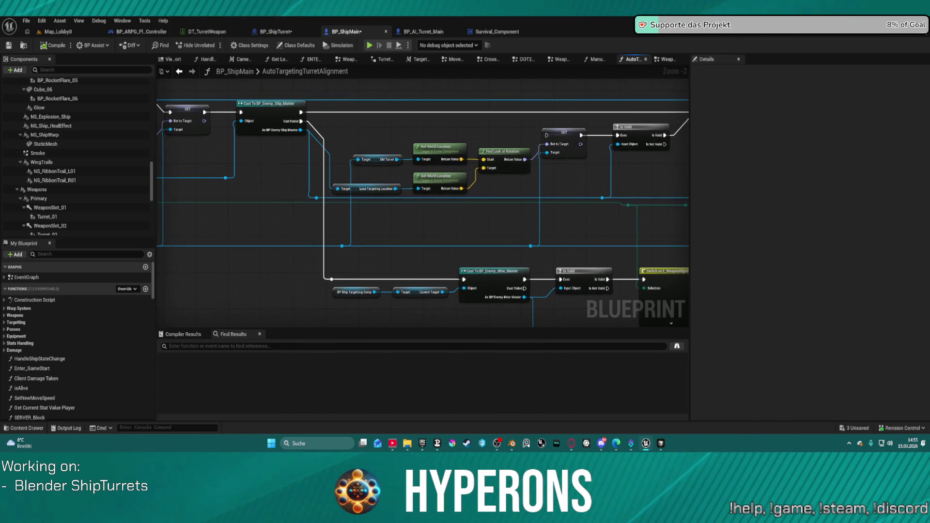
drag(654, 218, 150, 217)
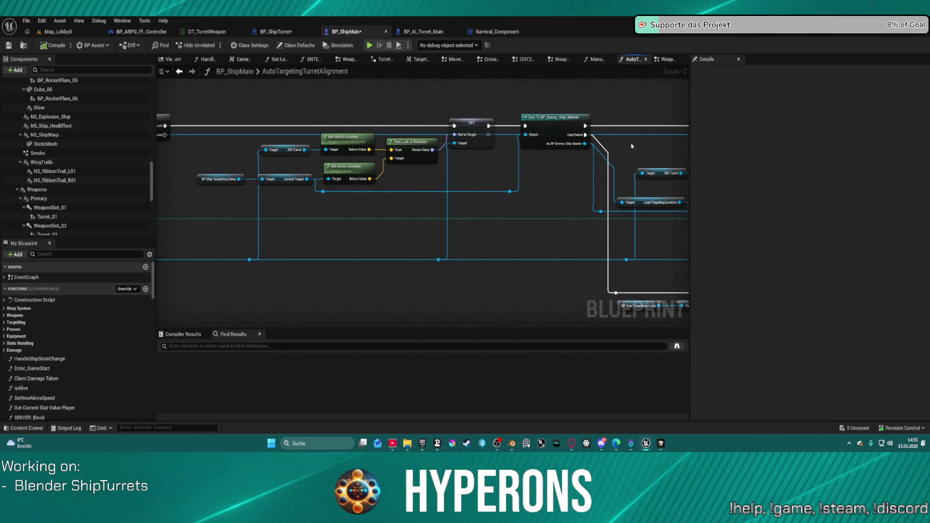
mouse_move(153, 129)
mouse_down()
mouse_move(630, 135)
mouse_move(307, 156)
mouse_move(328, 139)
mouse_move(387, 131)
mouse_move(477, 162)
mouse_move(313, 162)
mouse_move(77, 145)
mouse_up()
mouse_move(578, 150)
mouse_down()
mouse_move(529, 166)
mouse_move(523, 178)
mouse_move(494, 97)
mouse_up()
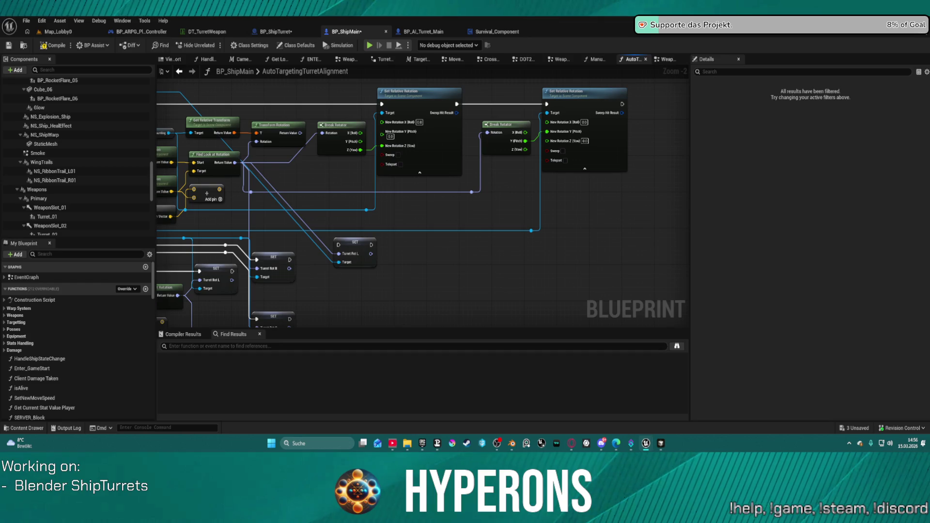
mouse_move(448, 109)
mouse_down()
mouse_move(442, 101)
mouse_move(451, 113)
mouse_up()
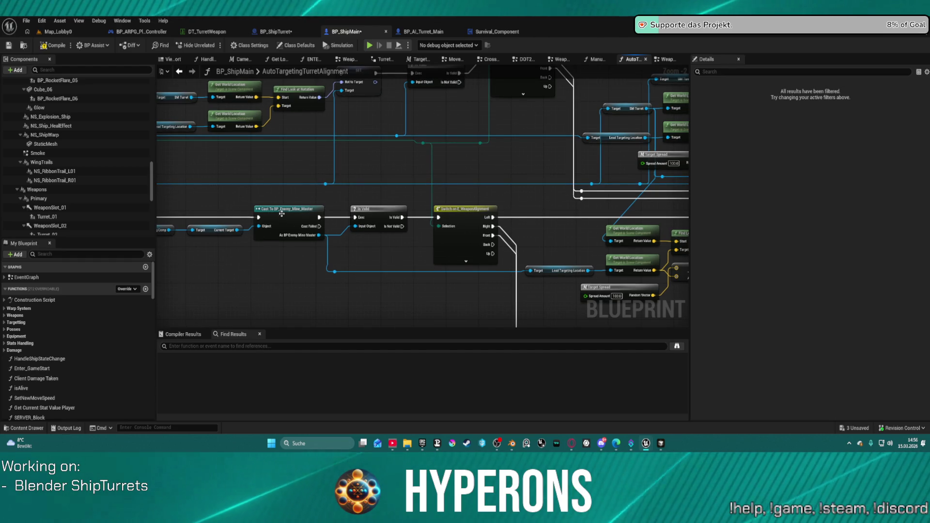
drag(284, 220, 642, 294)
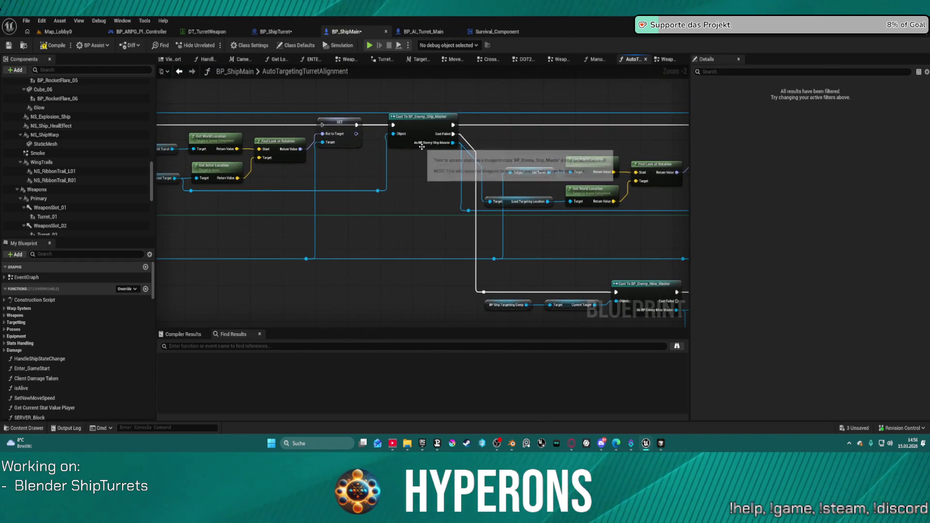
drag(443, 143, 157, 124)
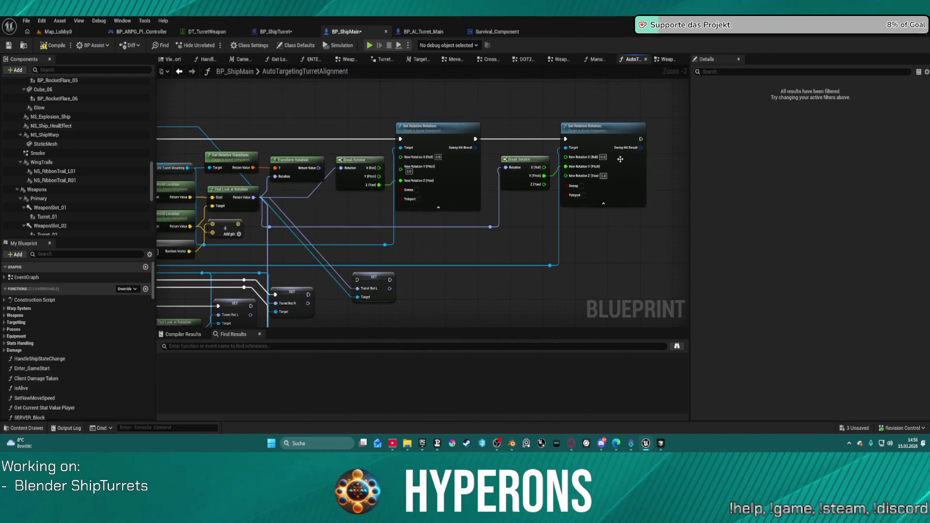
drag(399, 177, 573, 121)
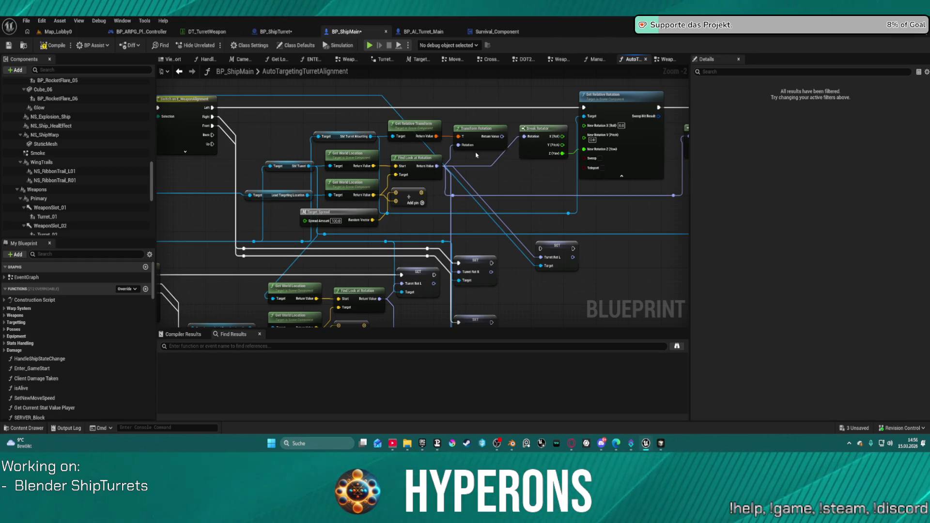
click(477, 132)
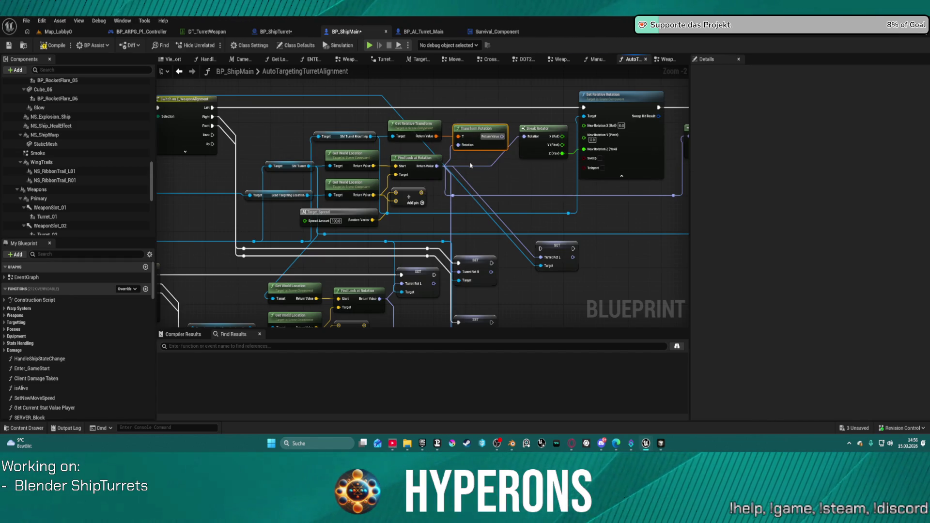
drag(438, 166, 521, 184)
Search 'rotation' and add an Add Local Rotation node for Crosshair_A
text(r)
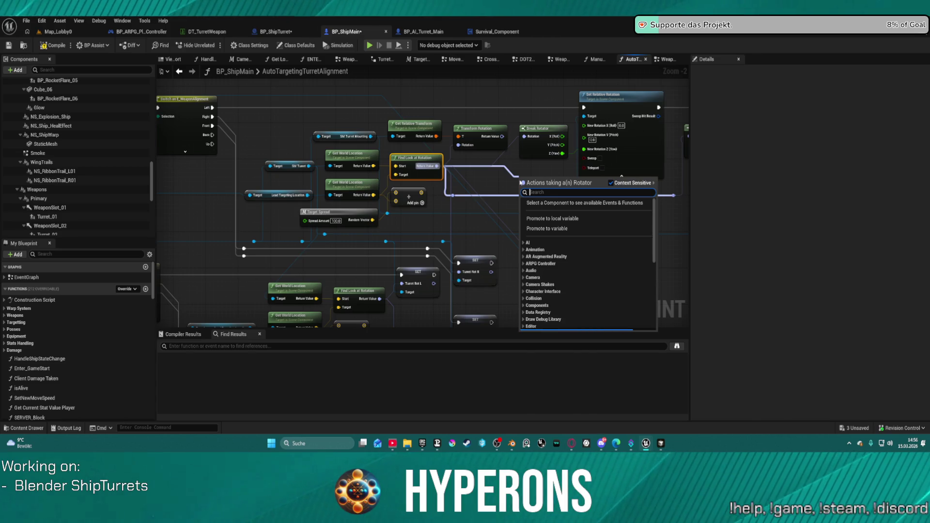
text(otation)
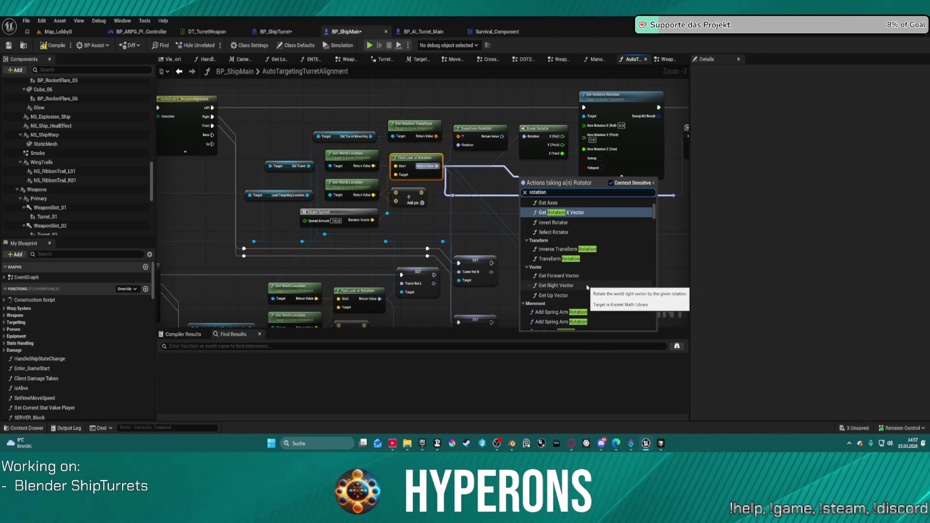
scroll(587, 287, down, 2)
scroll(588, 289, up, 4)
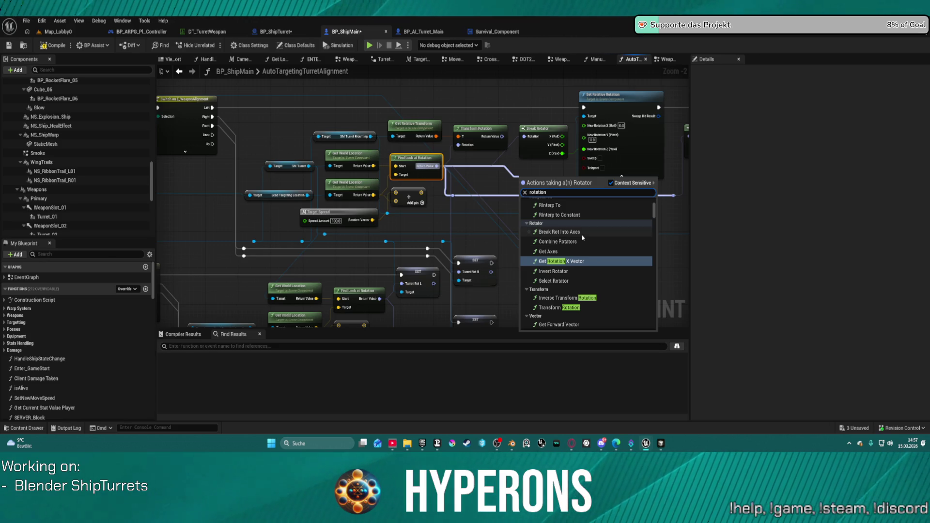
scroll(583, 238, up, 1)
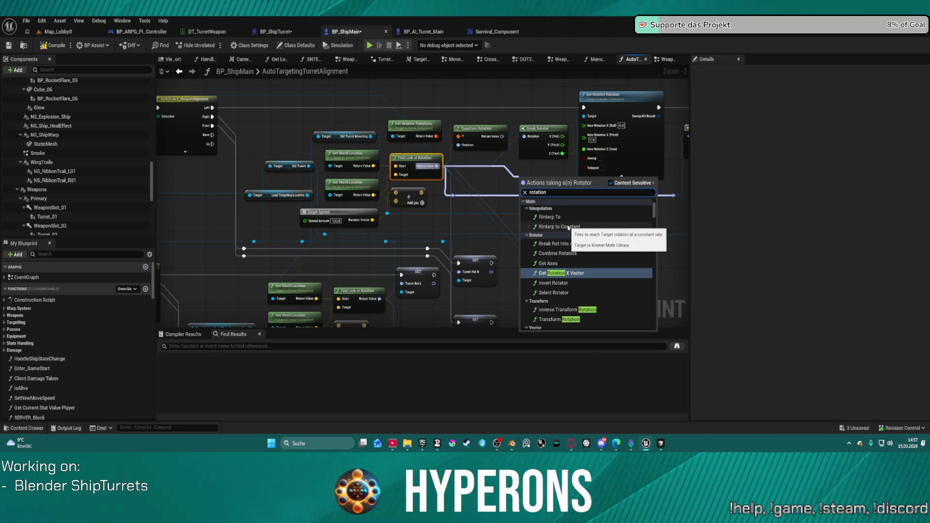
scroll(569, 228, up, 5)
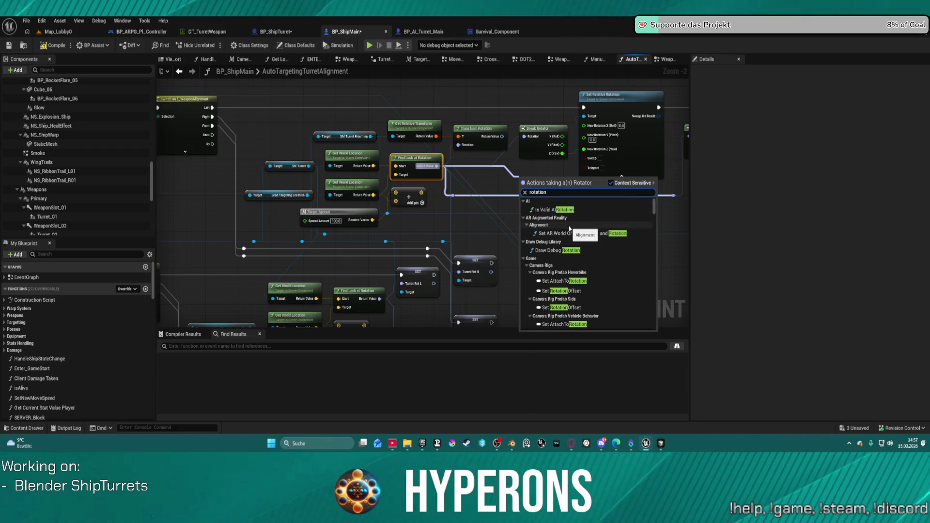
scroll(577, 237, down, 5)
scroll(591, 252, down, 5)
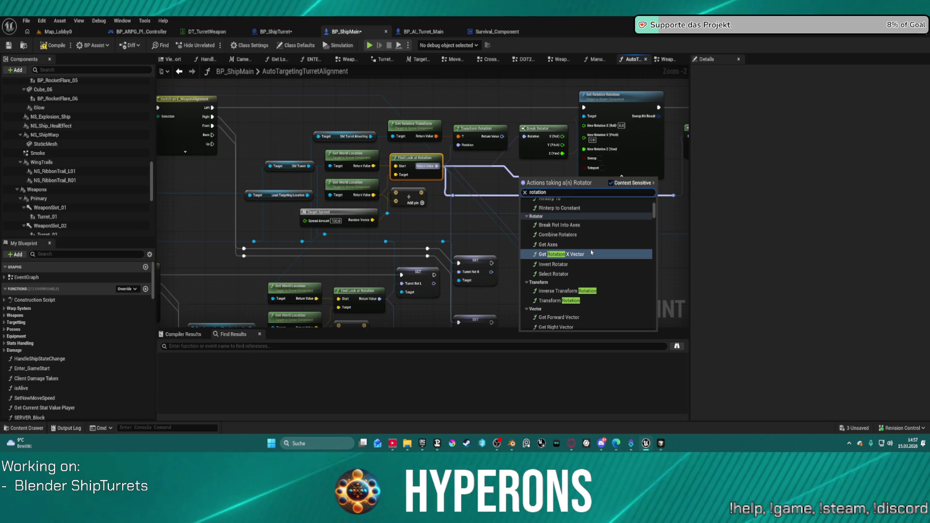
scroll(591, 252, down, 3)
scroll(591, 253, down, 3)
scroll(591, 252, down, 5)
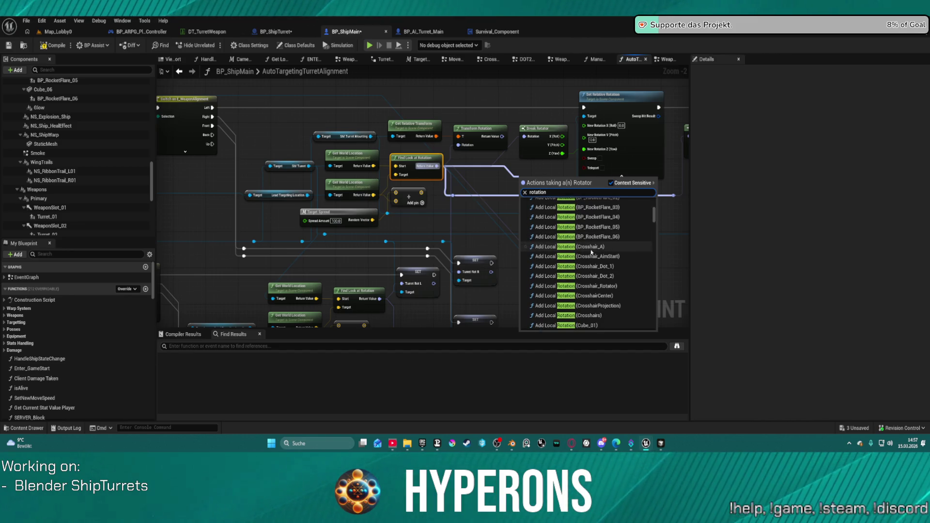
click(591, 248)
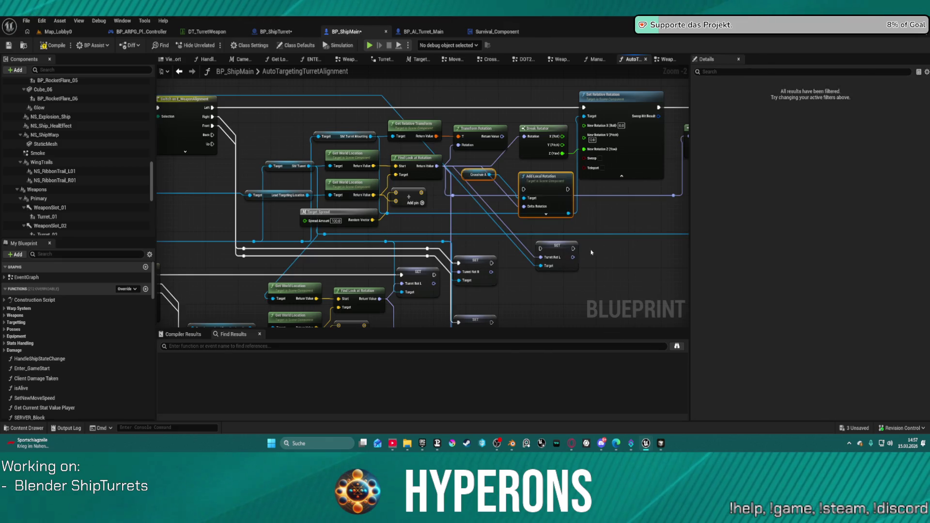
right_click(592, 252)
Delete the Add Local Rotation node and switch to the AI assistant chat
mouse_move(646, 222)
mouse_down()
mouse_move(529, 214)
mouse_move(419, 231)
mouse_move(508, 247)
mouse_up()
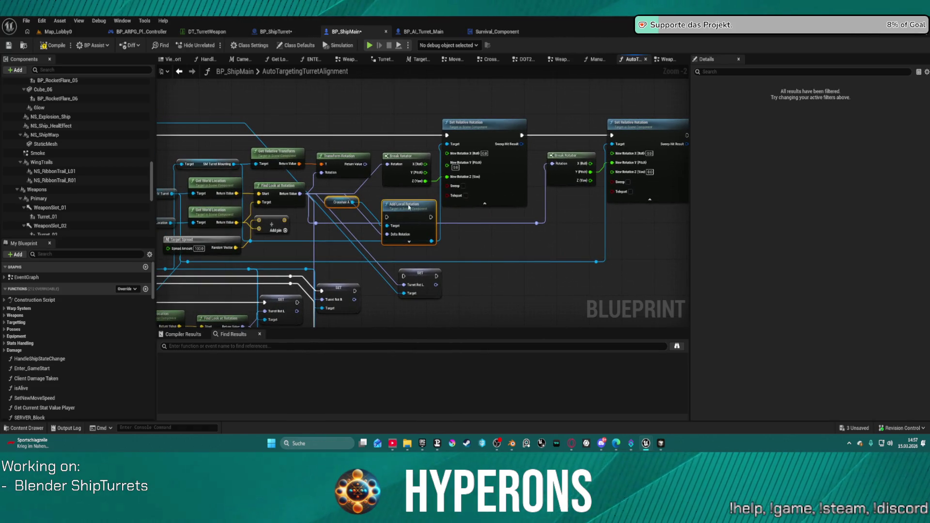
click(408, 207)
key(Delete)
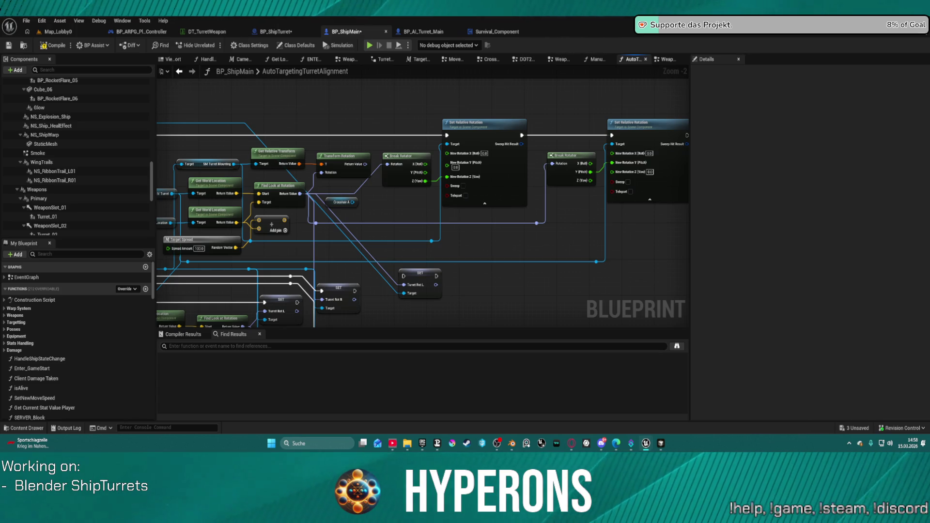
key(alt+Tab)
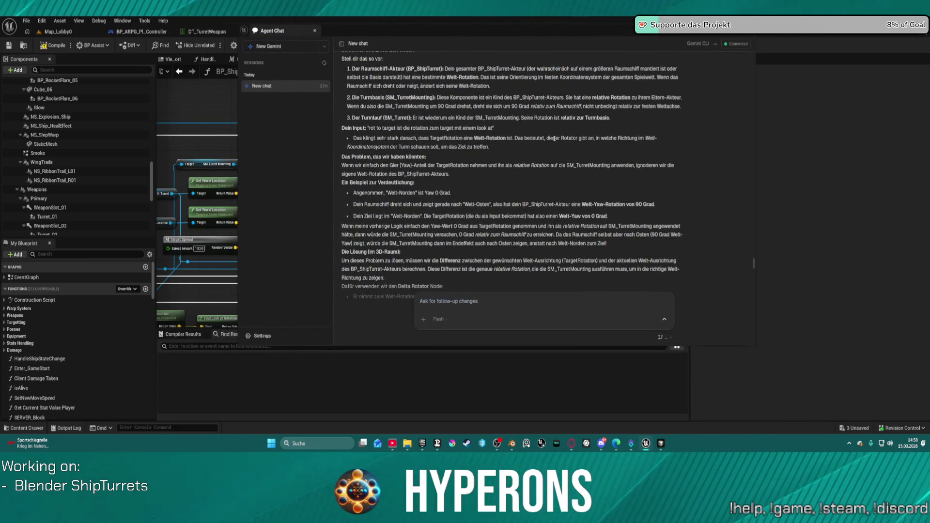
key(alt+Tab)
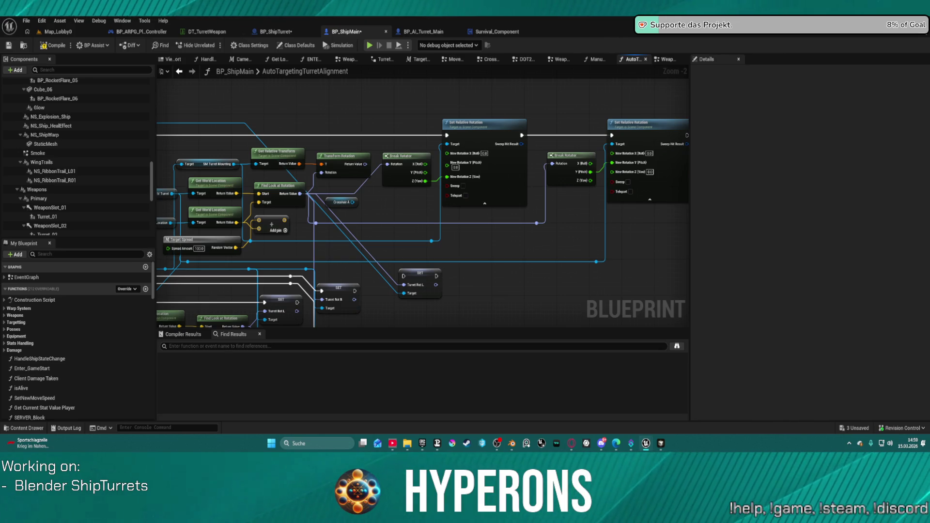
mouse_move(386, 212)
mouse_down()
mouse_move(415, 193)
mouse_move(426, 199)
mouse_up()
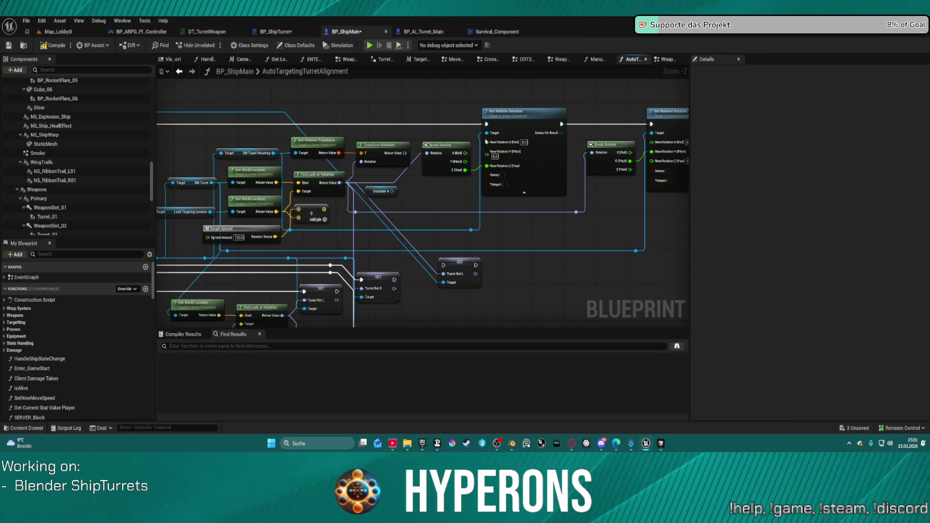
Add a Delta (Rotator) node and wire Find Look at Rotation into its B input
right_click(534, 281)
text(del)
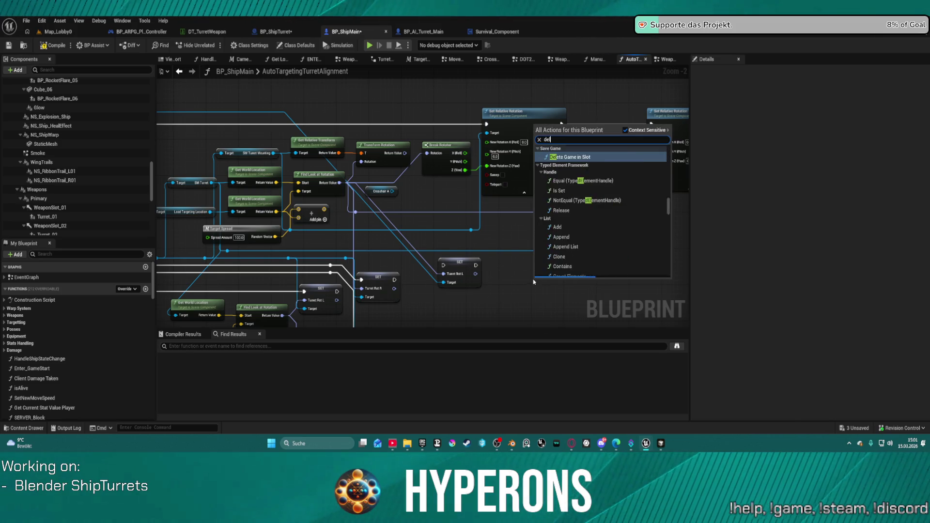
text(ta r)
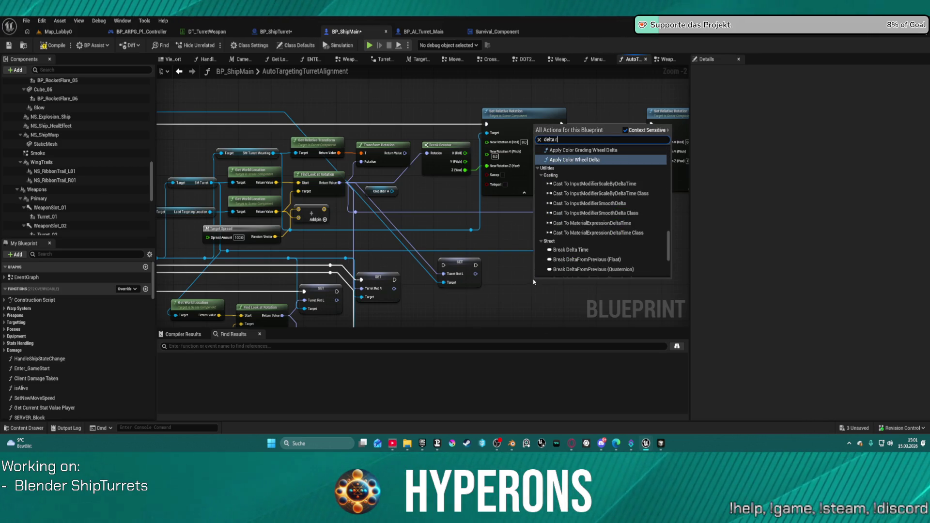
text(ot)
key(Return)
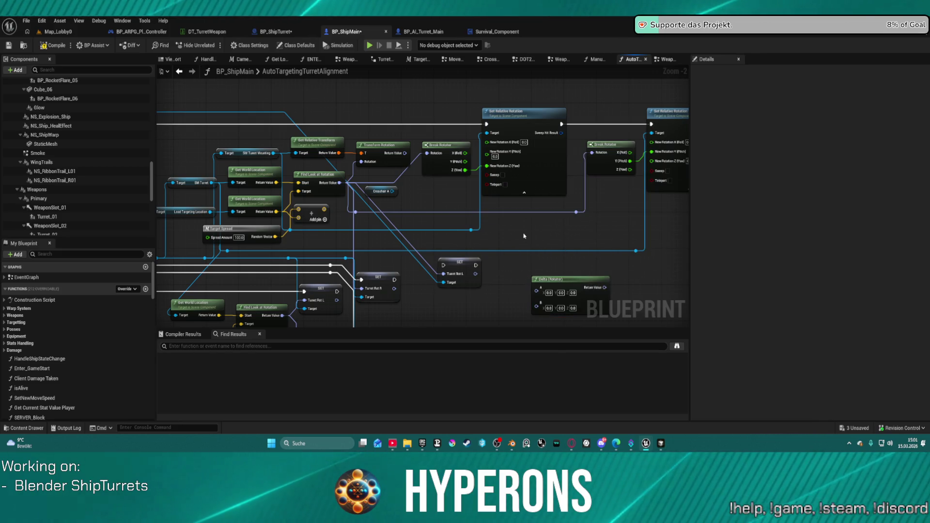
drag(545, 224, 465, 163)
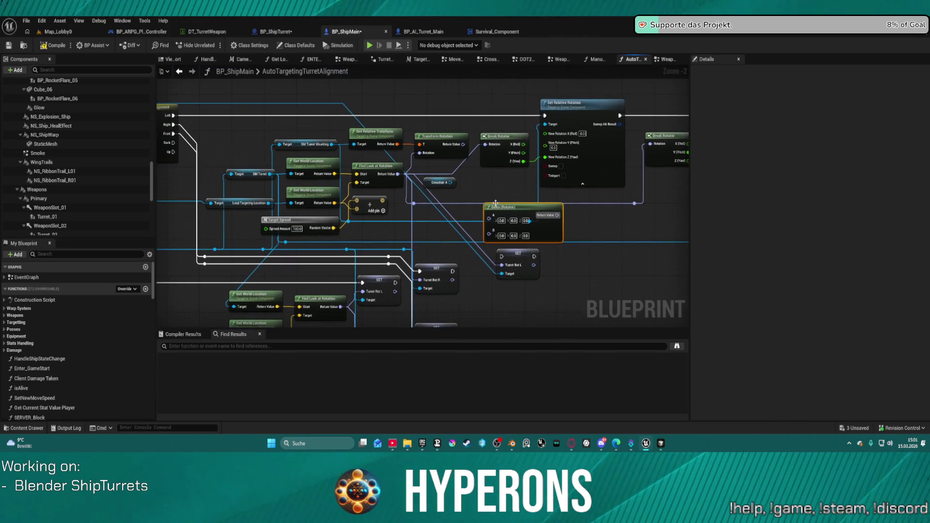
mouse_move(398, 173)
mouse_down()
mouse_move(426, 183)
mouse_move(489, 240)
mouse_move(490, 219)
mouse_move(490, 231)
mouse_up()
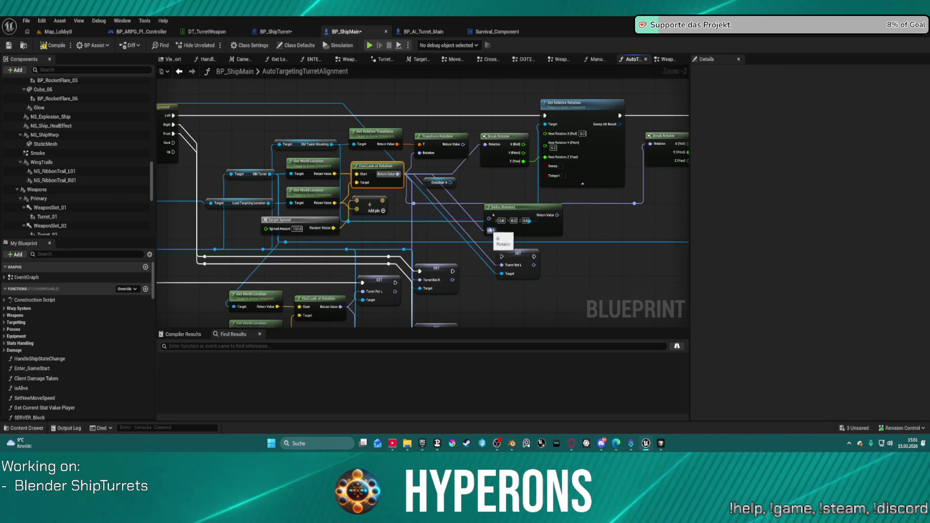
Replace Get Relative Transform and Transform Rotation with SM Turret Mounting's Get Relative Rotation
mouse_move(375, 123)
mouse_down()
mouse_move(451, 157)
mouse_move(530, 168)
mouse_move(453, 154)
mouse_up()
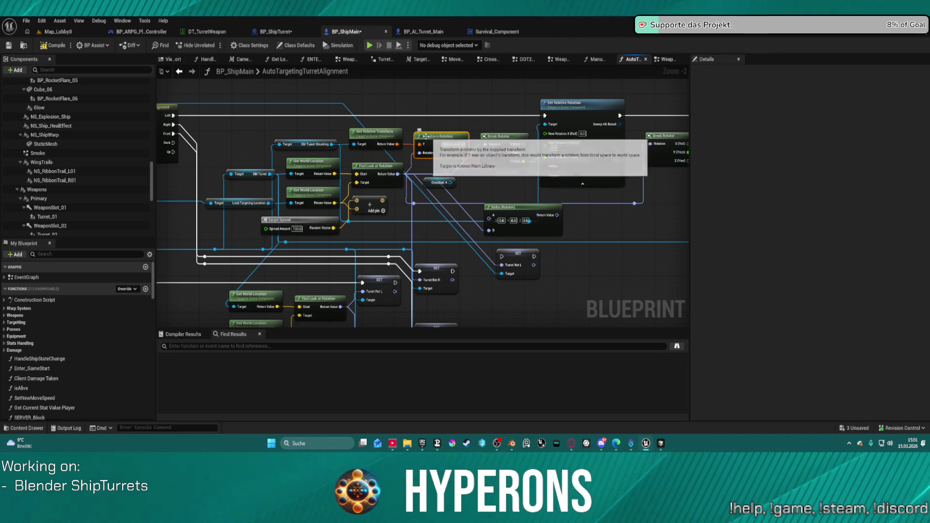
key(Delete)
mouse_move(332, 145)
mouse_down()
mouse_move(412, 145)
mouse_move(396, 136)
mouse_up()
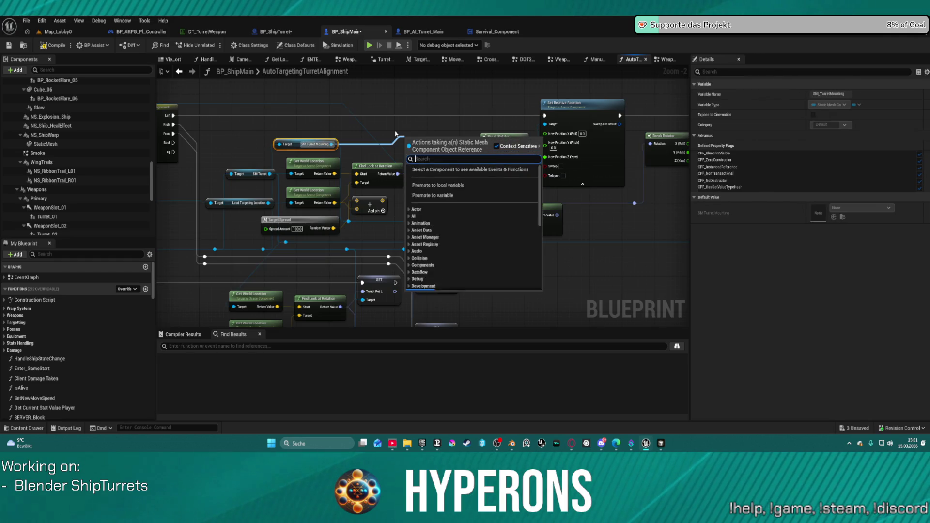
text(get relat)
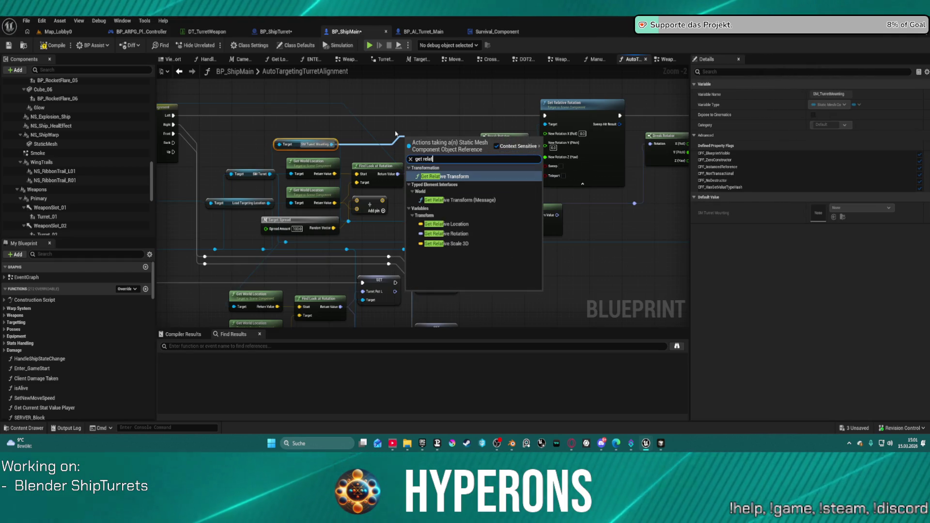
click(446, 233)
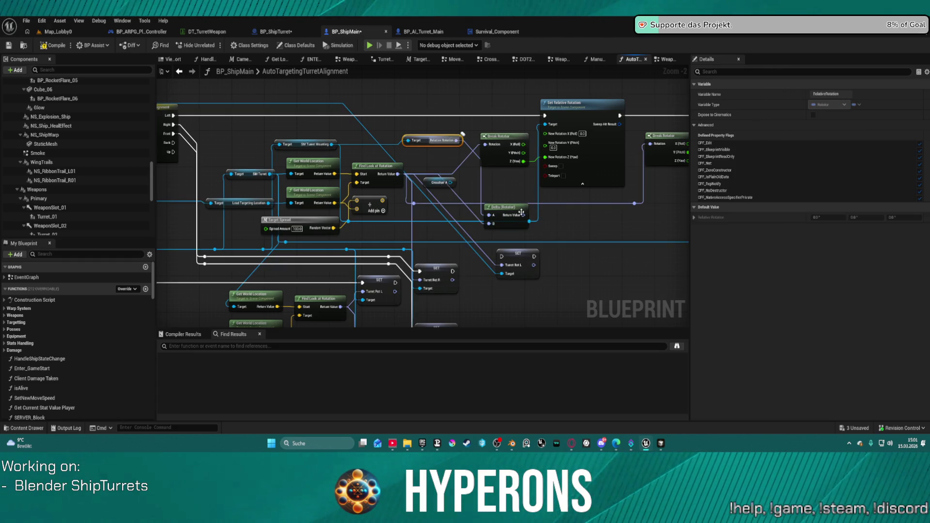
Wire the Delta (Rotator) result into the Break Rotator chain and compile with F7
click(504, 213)
mouse_move(524, 215)
mouse_down()
mouse_move(547, 162)
mouse_move(485, 154)
mouse_move(487, 189)
mouse_move(440, 168)
mouse_up()
click(492, 159)
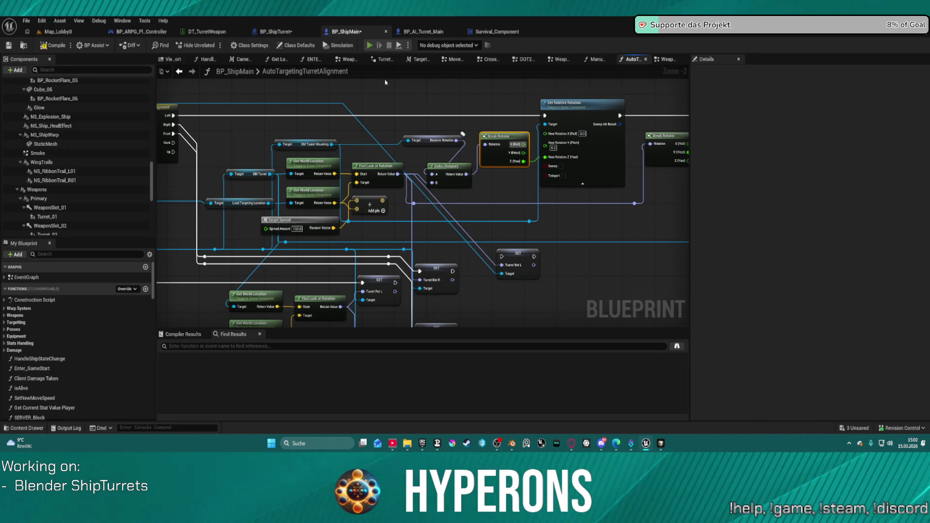
key(F7)
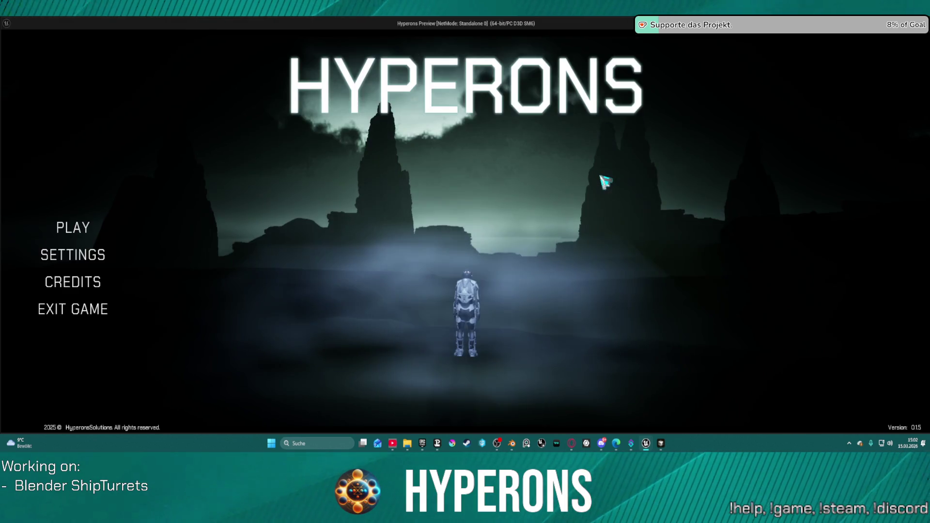
Start the game with the second character, fly the ship, then stop with Esc
click(78, 229)
click(341, 228)
click(393, 377)
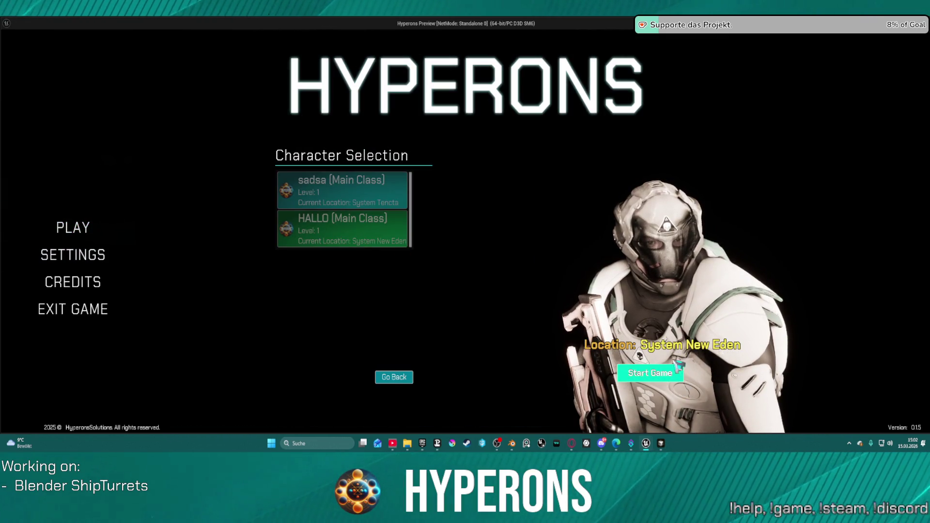
click(675, 373)
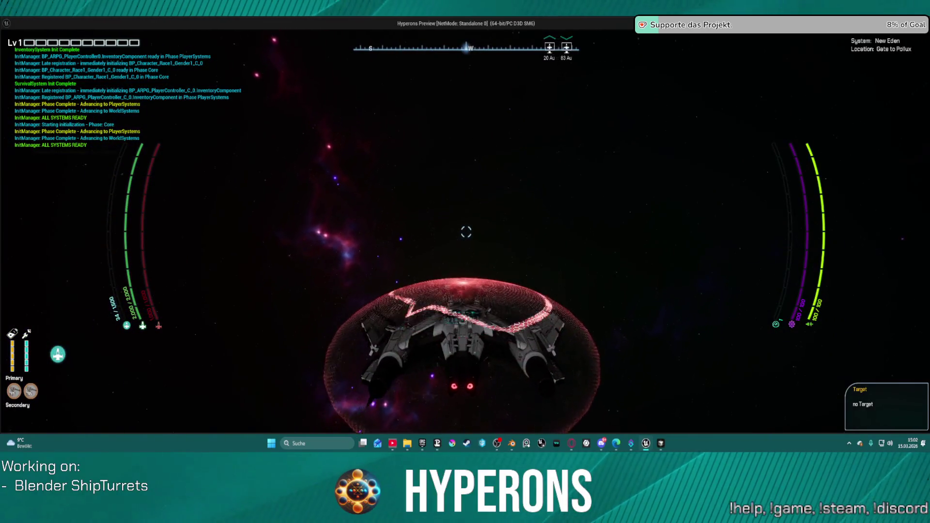
key(w)
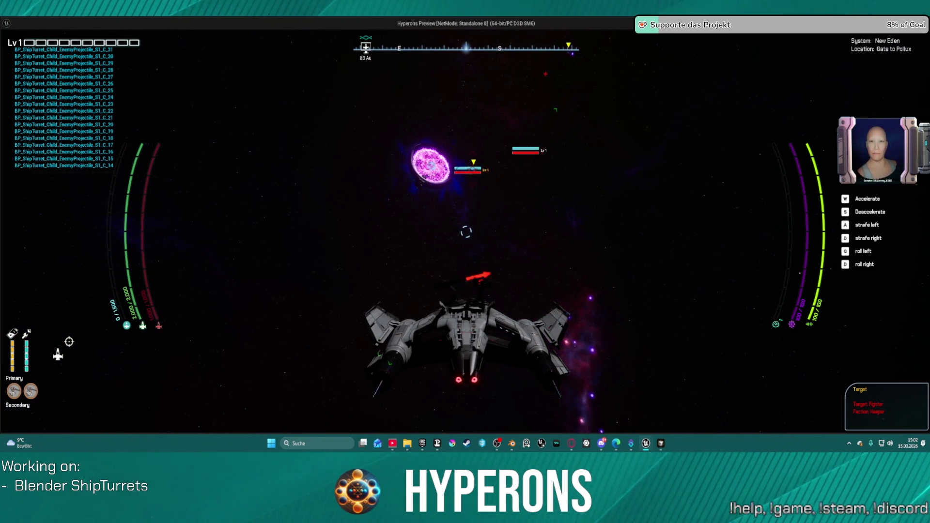
key(Escape)
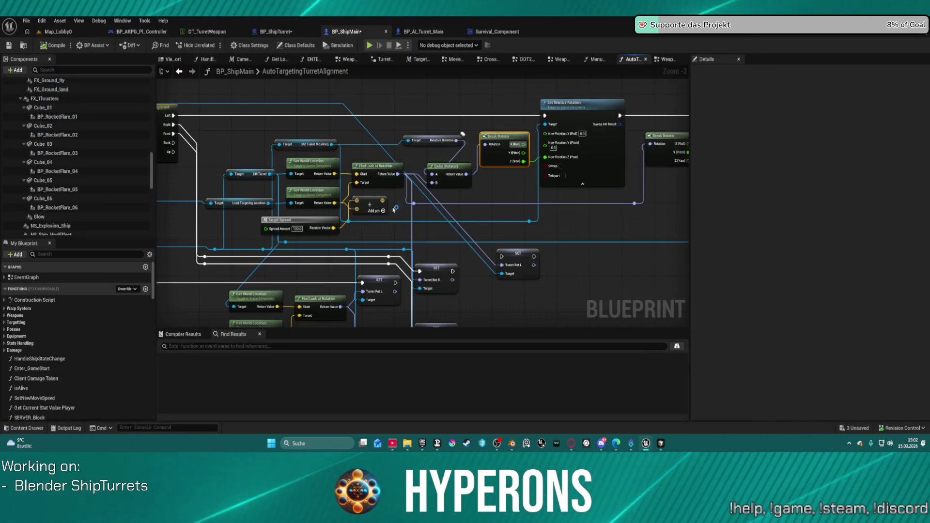
key(super+shift+s)
mouse_move(201, 107)
mouse_down()
mouse_move(685, 279)
mouse_move(239, 149)
mouse_move(201, 108)
mouse_move(640, 240)
mouse_move(632, 250)
mouse_move(639, 237)
mouse_move(629, 231)
mouse_up()
key(super+shift+s)
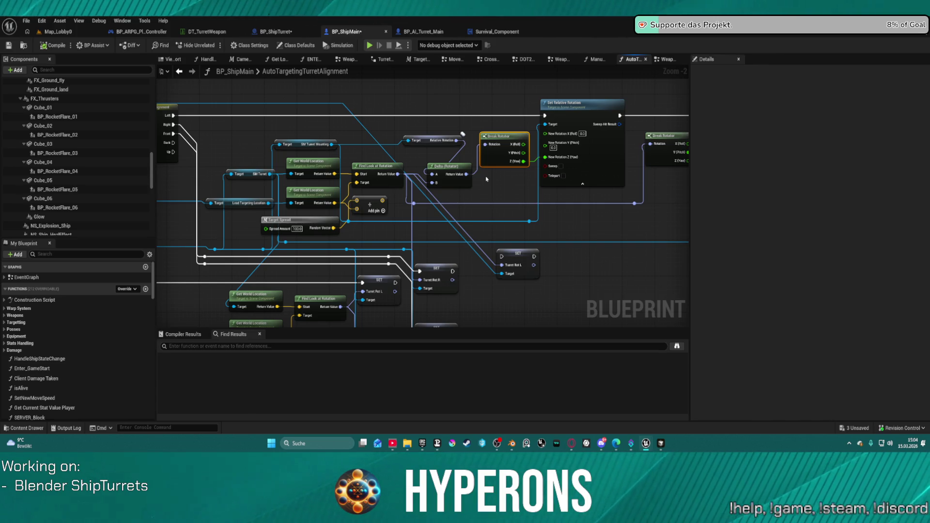
drag(507, 180, 328, 184)
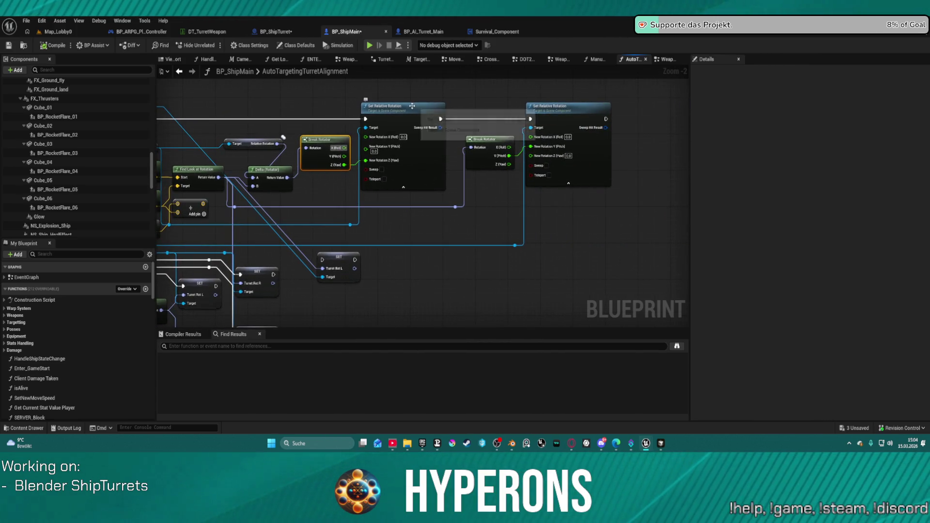
Box-select Rot to Target and Lerp (Rotator) in BP_AI_Turret_Main, then return to BP_ShipMain
click(419, 32)
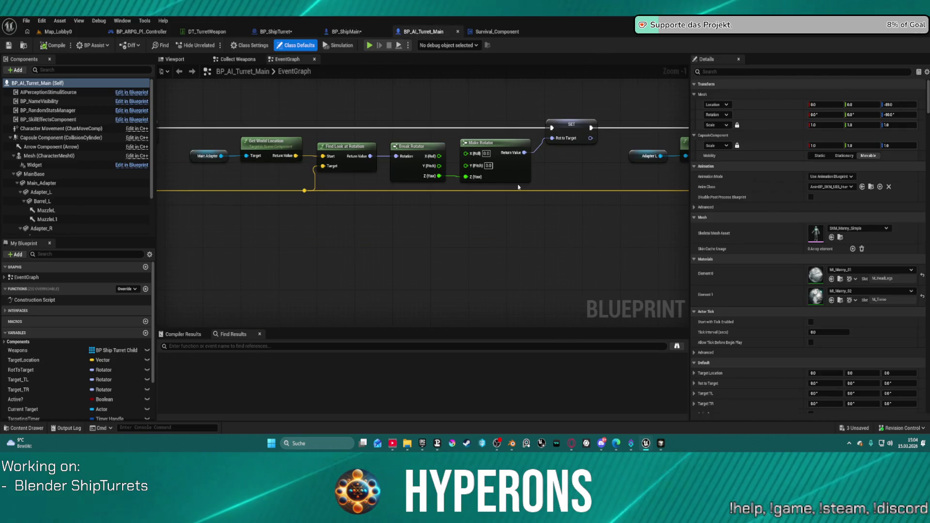
drag(520, 157, 472, 177)
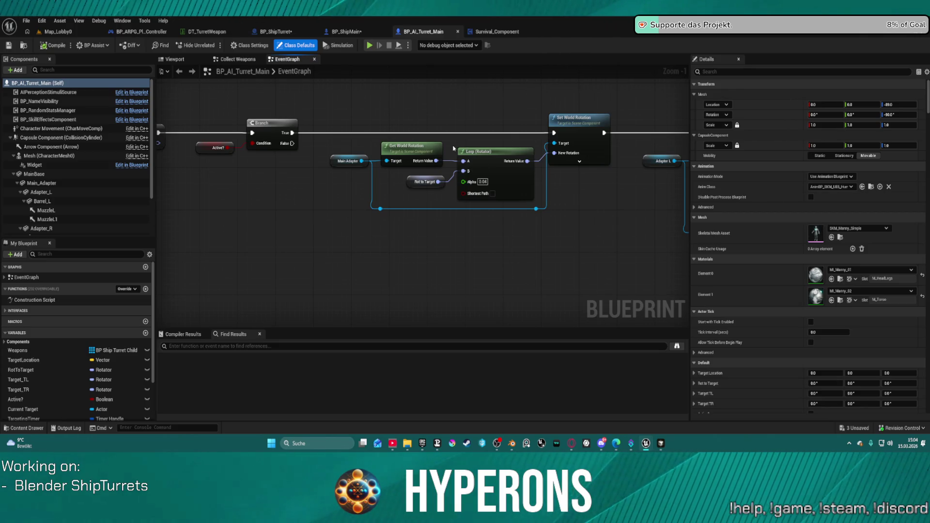
drag(501, 208, 420, 174)
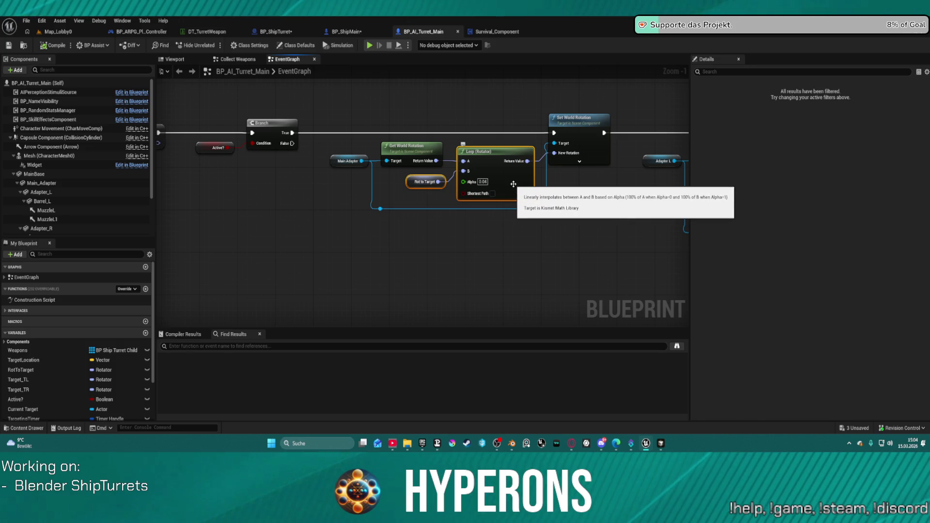
click(346, 32)
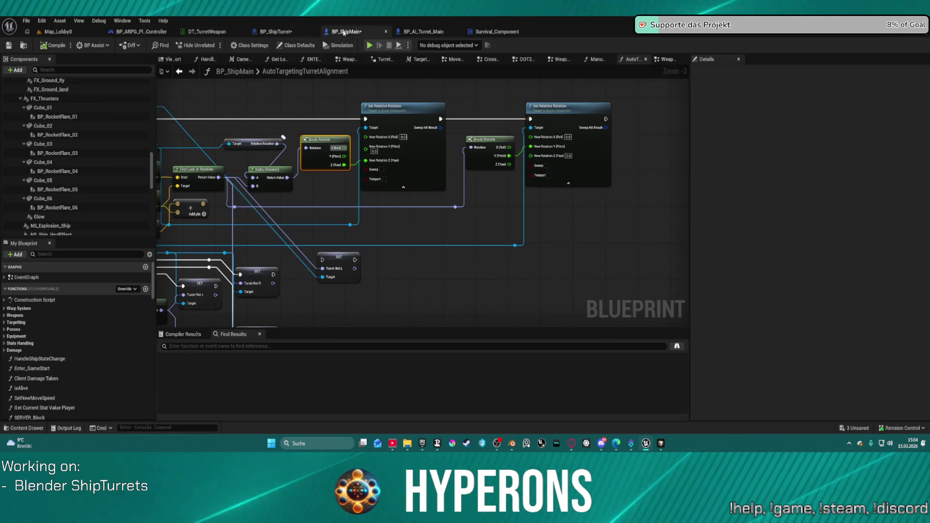
Paste the Rot to Target and Lerp nodes, wiring Relative Rotation into Lerp A and its output onward
key(ctrl+v)
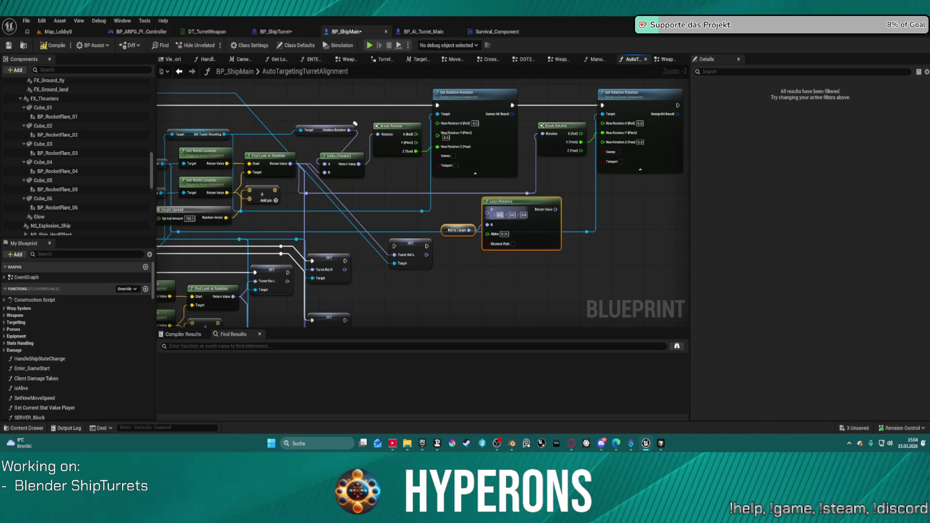
drag(510, 204, 460, 182)
mouse_move(352, 130)
mouse_down()
mouse_move(443, 190)
mouse_move(380, 137)
mouse_move(384, 145)
mouse_move(395, 131)
mouse_up()
click(465, 179)
key(Escape)
mouse_move(495, 193)
mouse_down()
mouse_move(474, 198)
mouse_move(376, 138)
mouse_move(386, 132)
mouse_up()
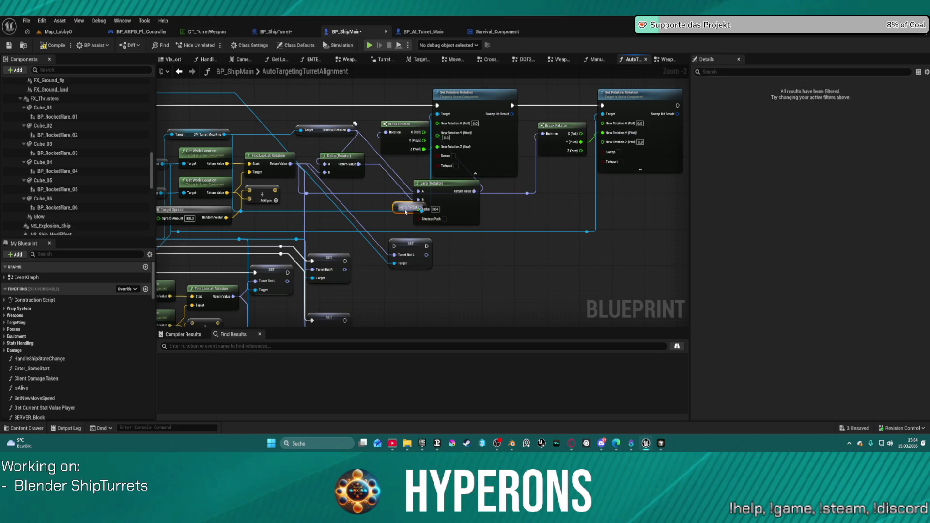
Tidy the Set Relative Rotation nodes, move SET Turret Rot L to the top, and compile
click(489, 149)
key(f)
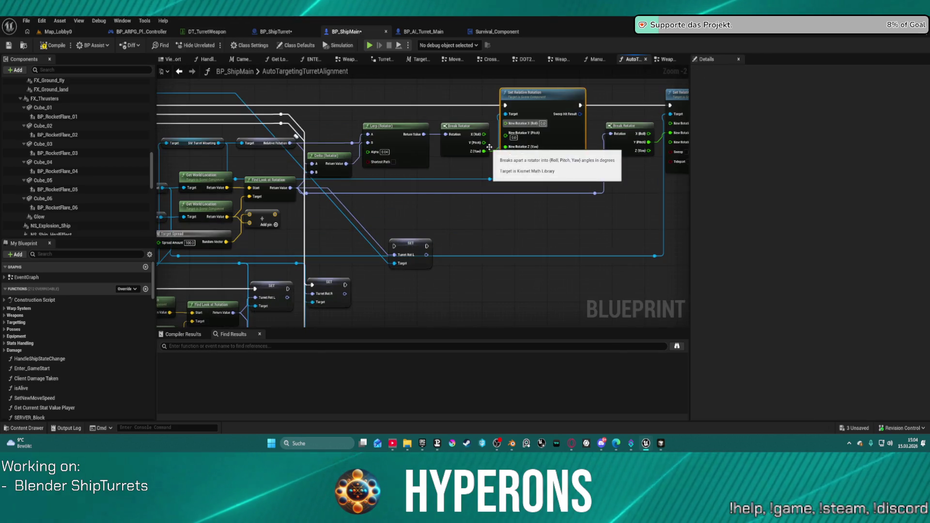
mouse_move(411, 243)
mouse_down()
mouse_move(334, 189)
mouse_move(349, 114)
mouse_move(372, 76)
mouse_up()
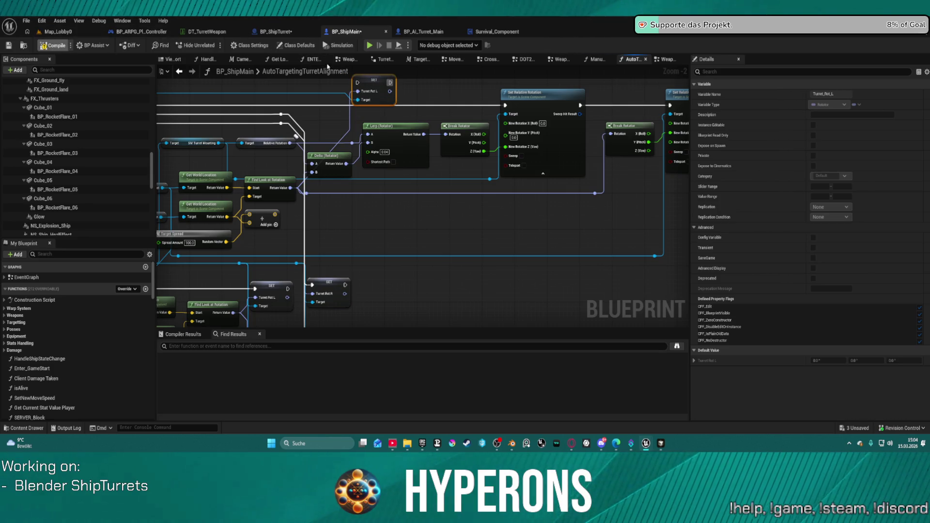
click(370, 46)
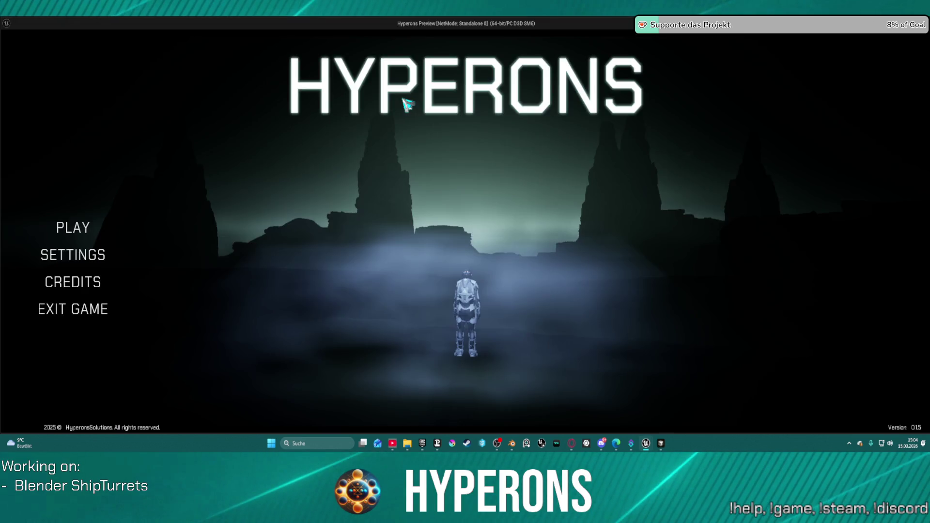
Play as the New Eden character to test turret alignment, then stop with Esc
click(87, 228)
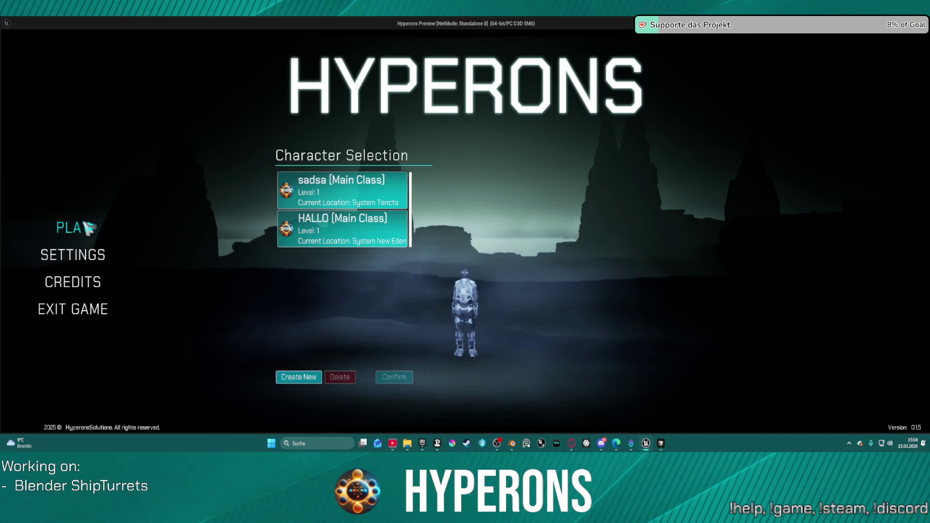
click(367, 230)
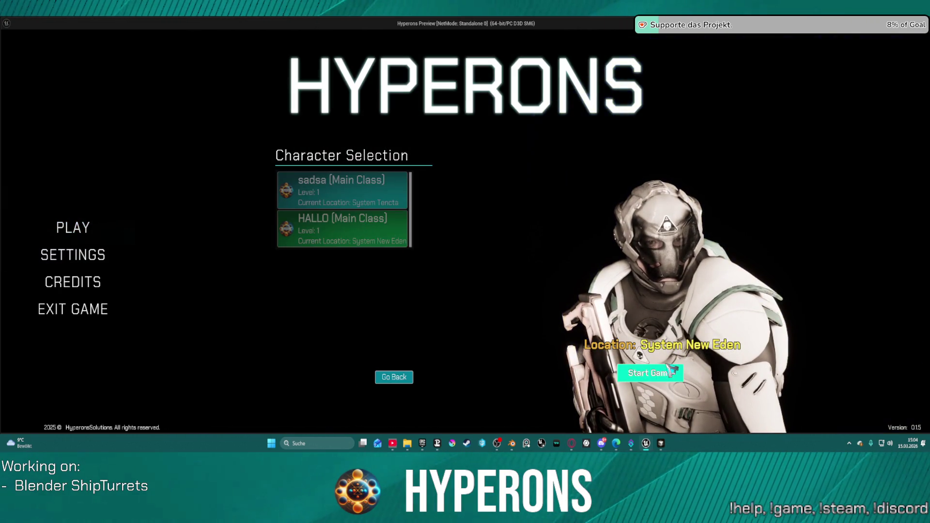
click(671, 369)
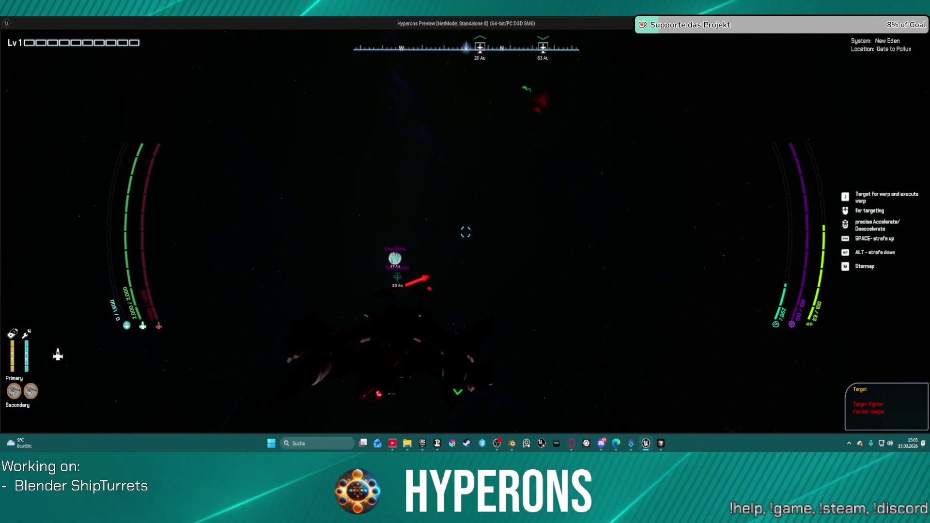
key(Escape)
mouse_move(490, 257)
mouse_down()
mouse_move(379, 265)
mouse_move(480, 274)
mouse_up()
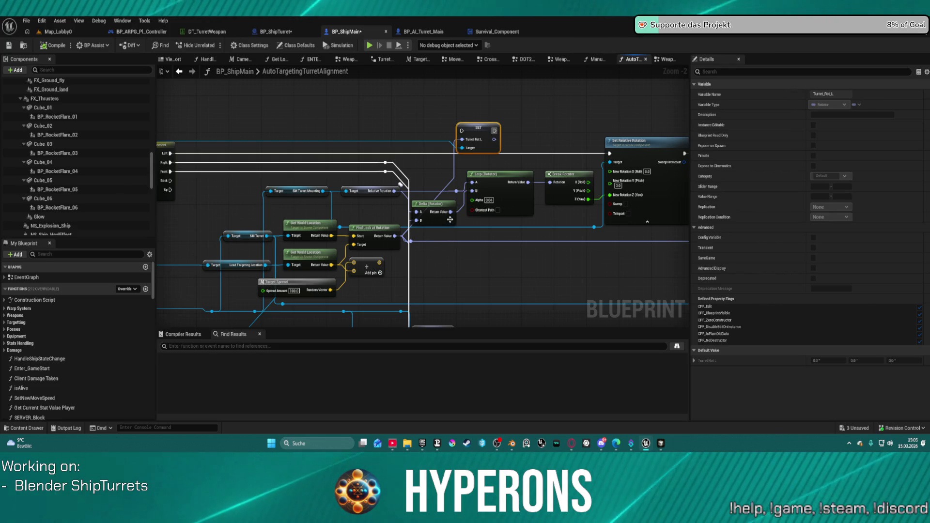
Place the Delta (Rotator) node under Lerp (Rotator), snip the graph, and pull a wire from Delta's output
mouse_move(448, 222)
mouse_down()
mouse_move(509, 295)
mouse_move(517, 276)
mouse_move(460, 274)
mouse_move(514, 292)
mouse_move(512, 278)
mouse_move(512, 289)
mouse_up()
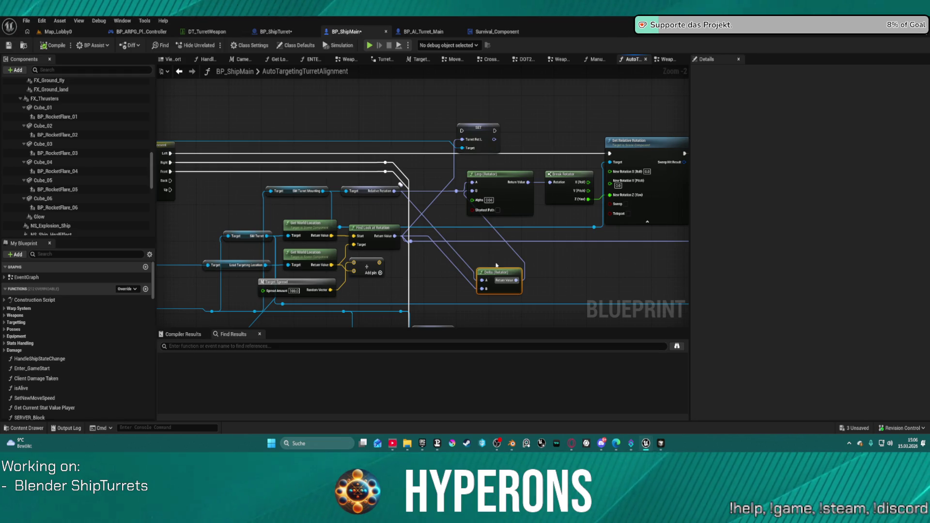
mouse_move(487, 274)
mouse_down()
mouse_move(436, 235)
mouse_move(419, 205)
mouse_move(412, 222)
mouse_move(452, 288)
mouse_move(477, 267)
mouse_move(476, 275)
mouse_move(499, 268)
mouse_move(467, 270)
mouse_move(429, 243)
mouse_move(436, 200)
mouse_move(471, 257)
mouse_up()
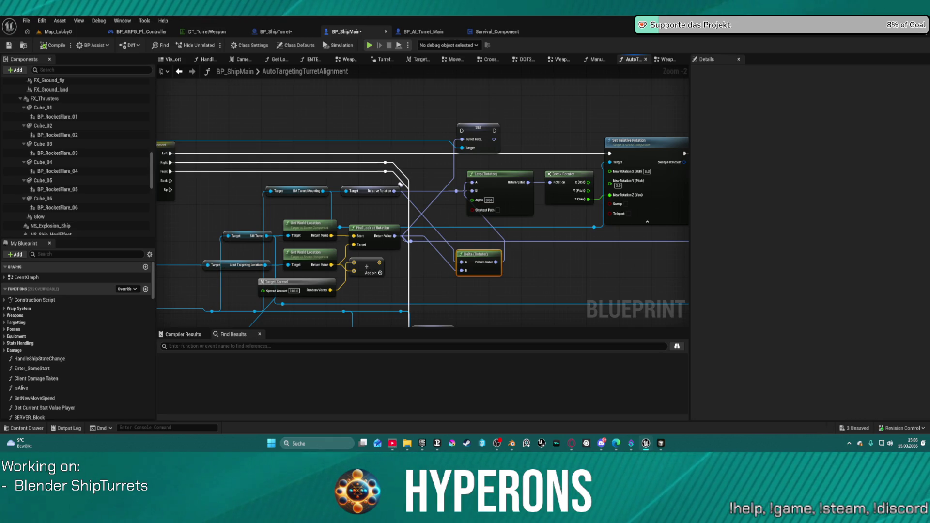
key(super+shift+s)
mouse_move(203, 118)
mouse_down()
mouse_move(664, 285)
mouse_move(689, 310)
mouse_up()
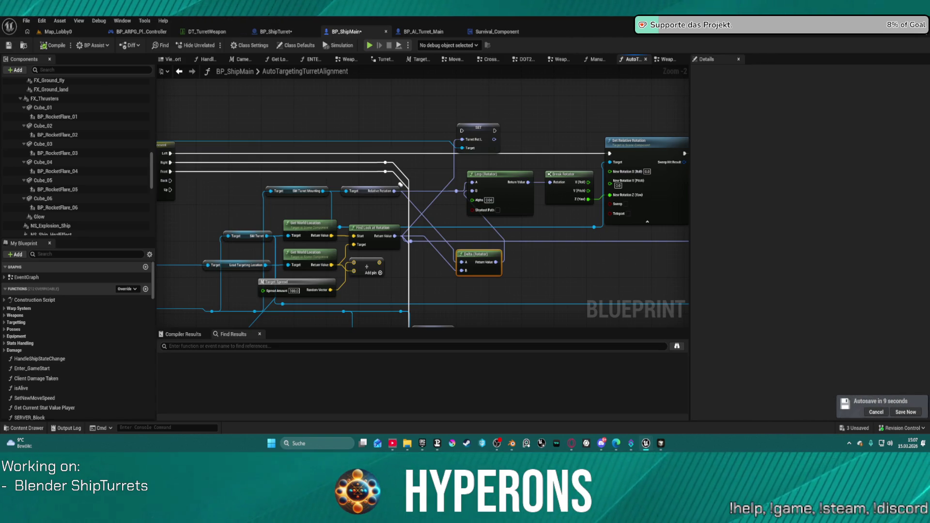
drag(496, 262, 527, 261)
Add an RInterp To node on the Delta (Rotator) output wire and arrange it beside Delta
text(interp)
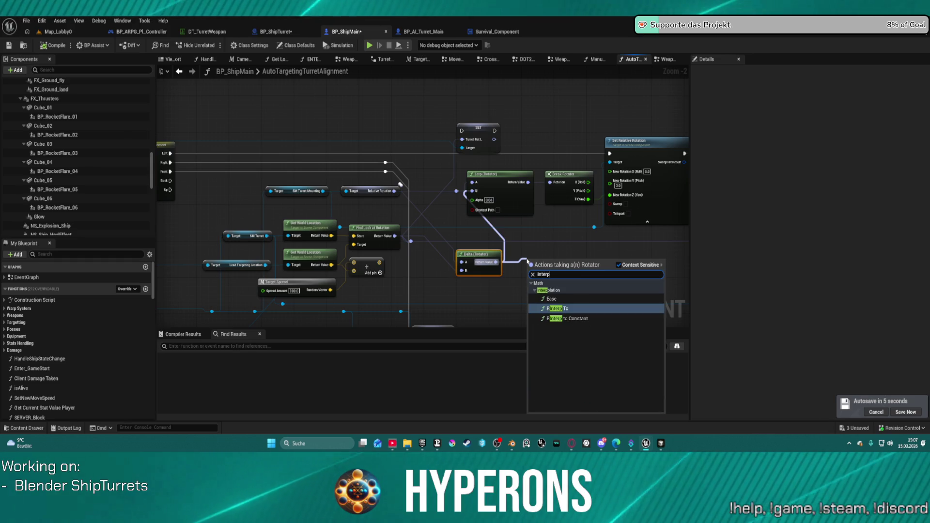
key(Return)
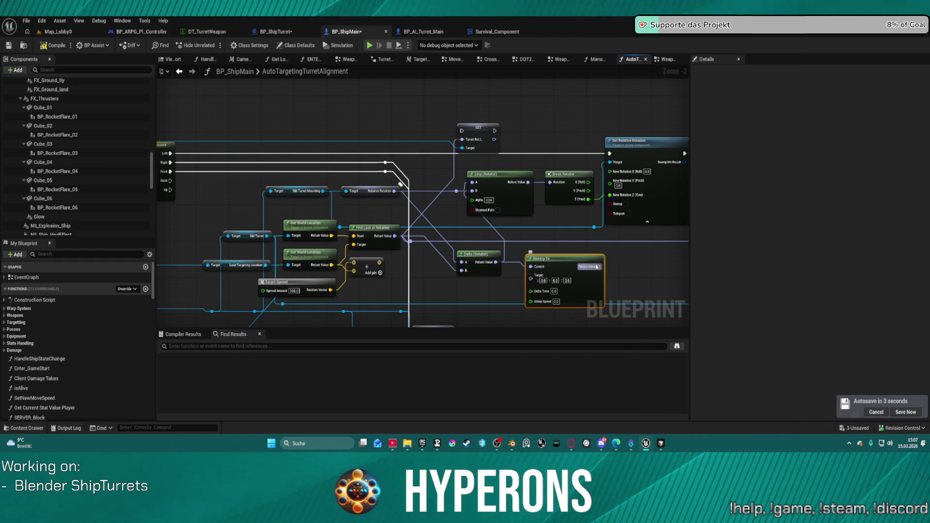
drag(566, 263, 561, 249)
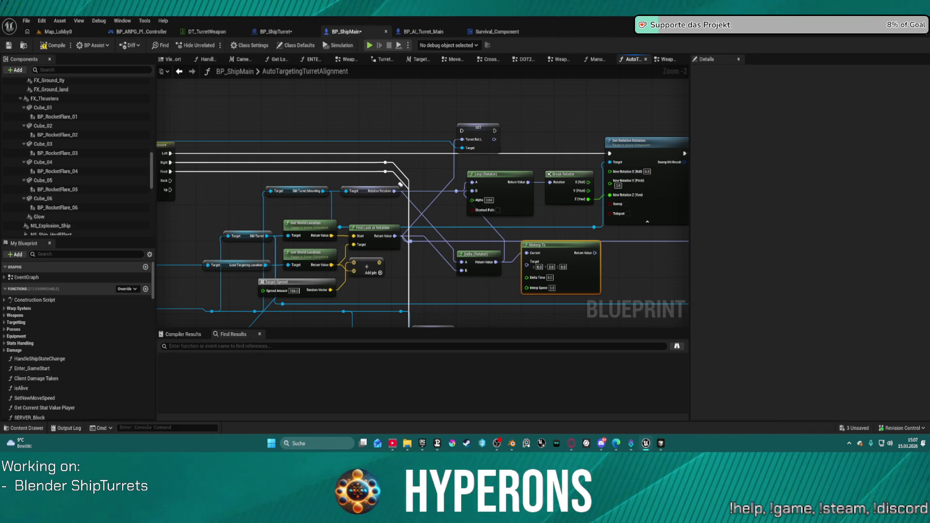
mouse_move(483, 253)
mouse_down()
mouse_move(449, 226)
mouse_move(447, 238)
mouse_move(486, 246)
mouse_move(458, 226)
mouse_up()
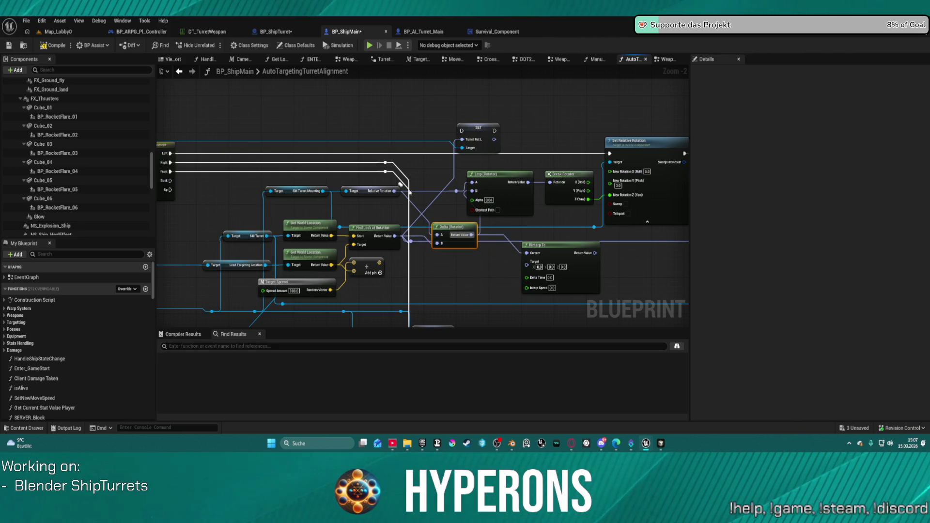
Replace Get Relative Rotation with a Get World Rotation node pulled from the SM Turret Mounting getter
click(370, 188)
key(Delete)
click(300, 191)
drag(323, 191, 378, 196)
text(get w)
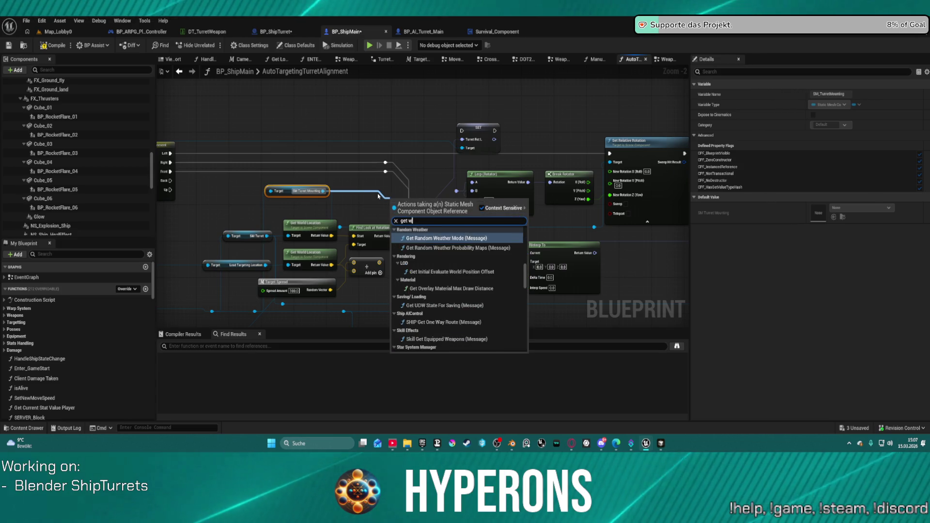
text(orld )
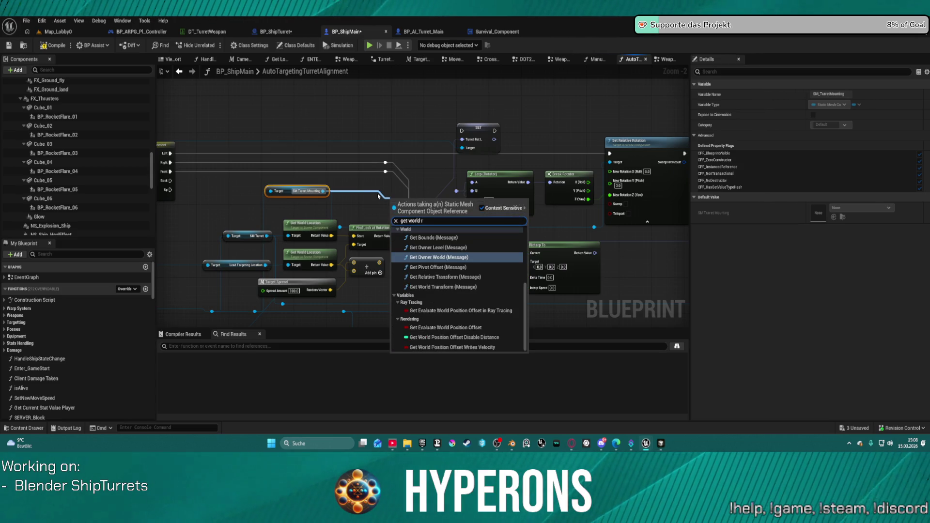
text(rotaio)
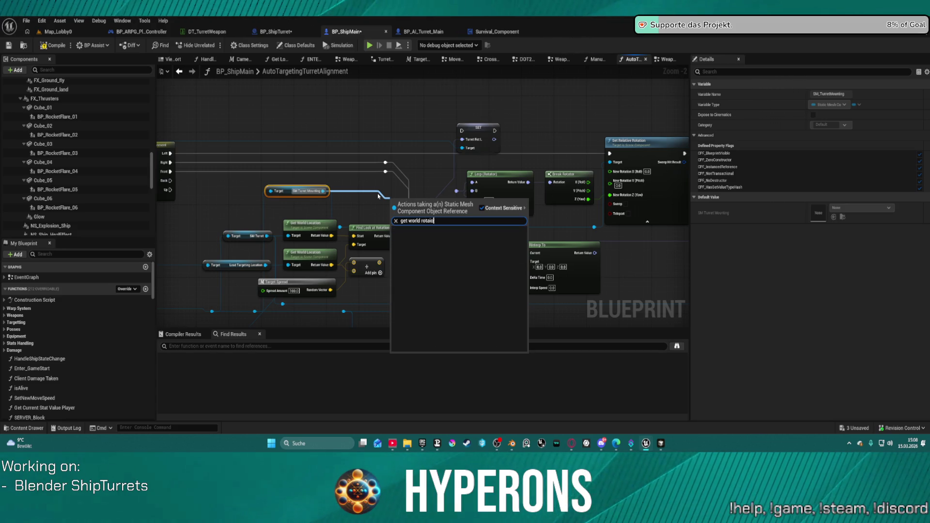
key(BackSpace)
key(Return)
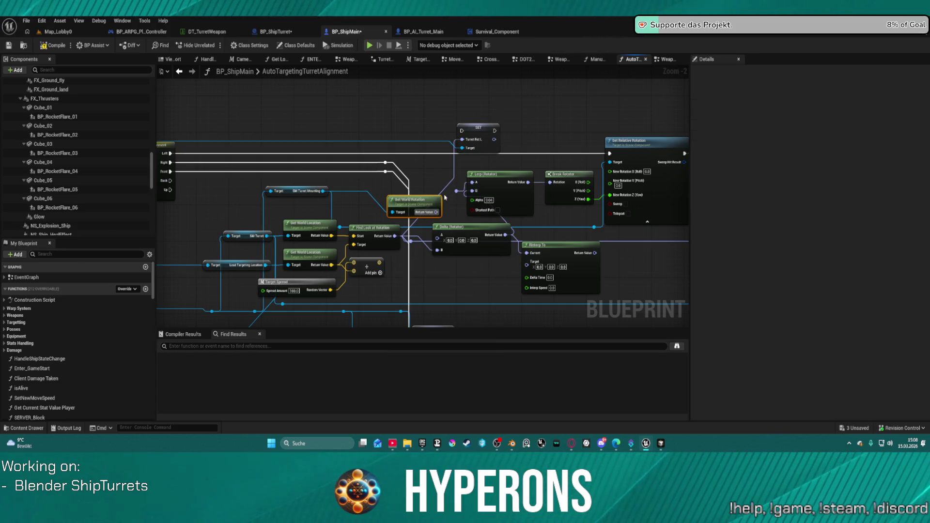
Wire Get World Rotation into Lerp (Rotator) B, move Lerp lower, and compile the blueprint
mouse_move(430, 215)
mouse_down()
mouse_move(479, 195)
mouse_move(404, 202)
mouse_move(438, 235)
mouse_move(480, 232)
mouse_move(552, 184)
mouse_up()
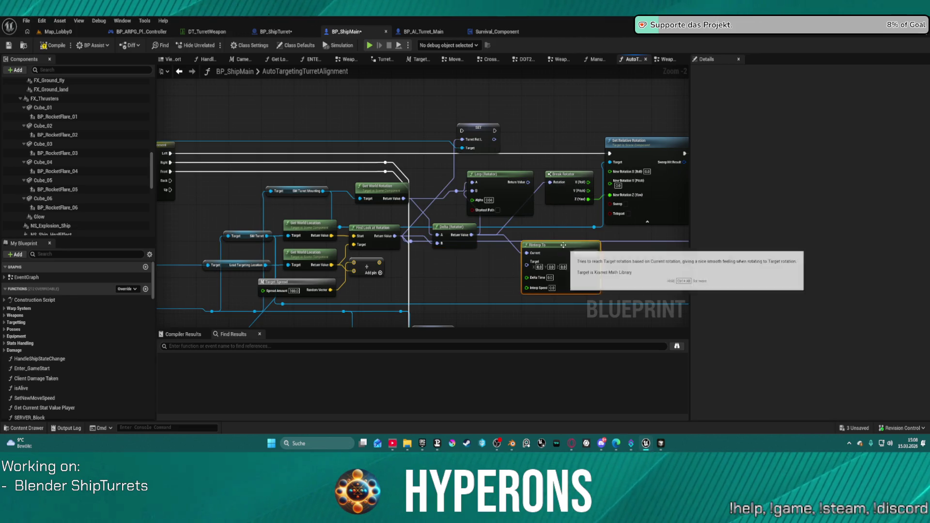
mouse_move(487, 174)
mouse_down()
mouse_move(468, 277)
mouse_move(493, 273)
mouse_up()
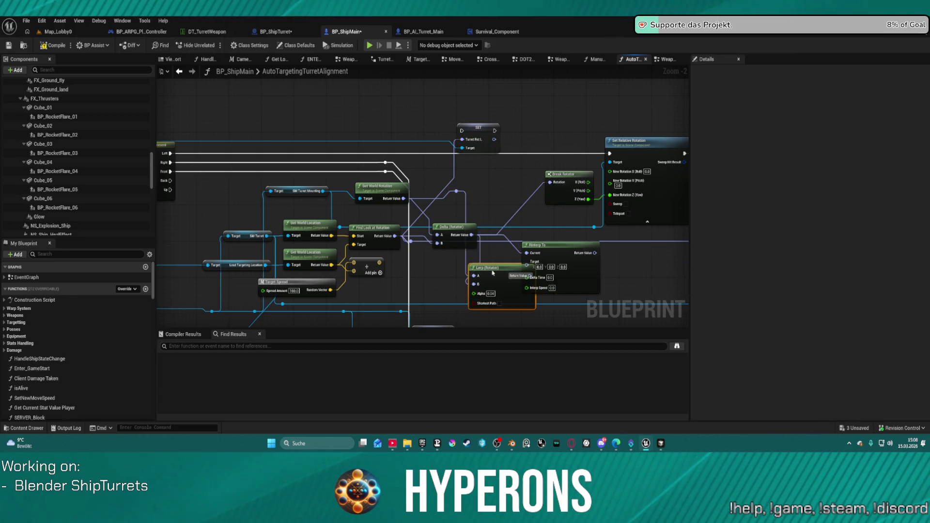
key(F7)
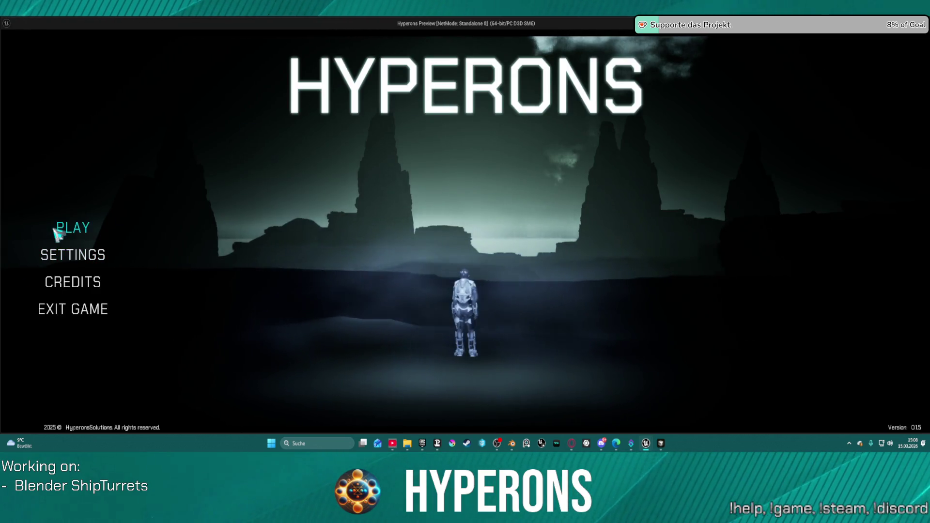
Start a game with the System New Eden character, then return to the editor and stop the session
click(71, 227)
click(343, 239)
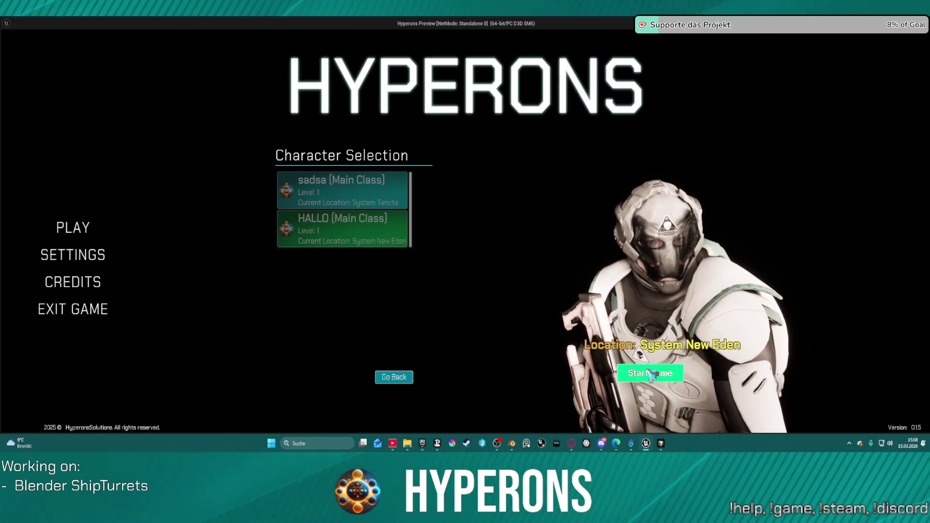
click(669, 373)
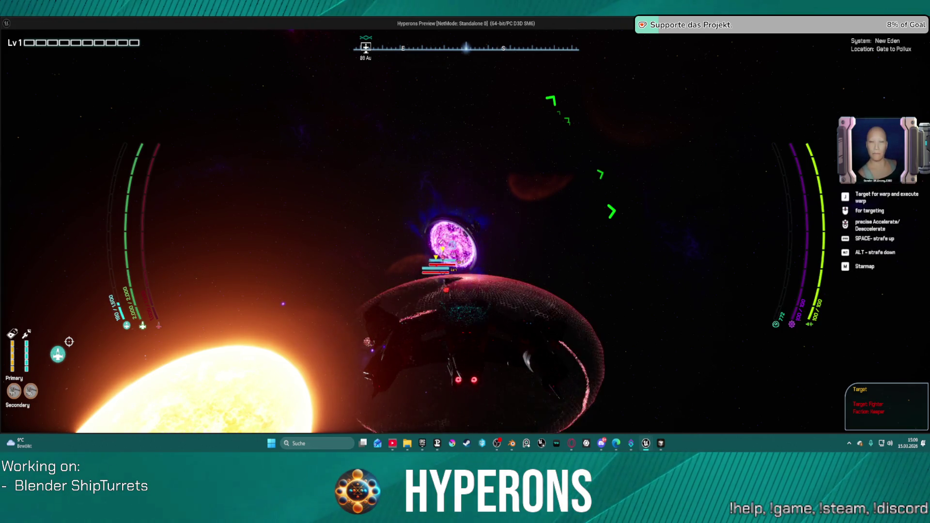
key(alt+Tab)
key(Escape)
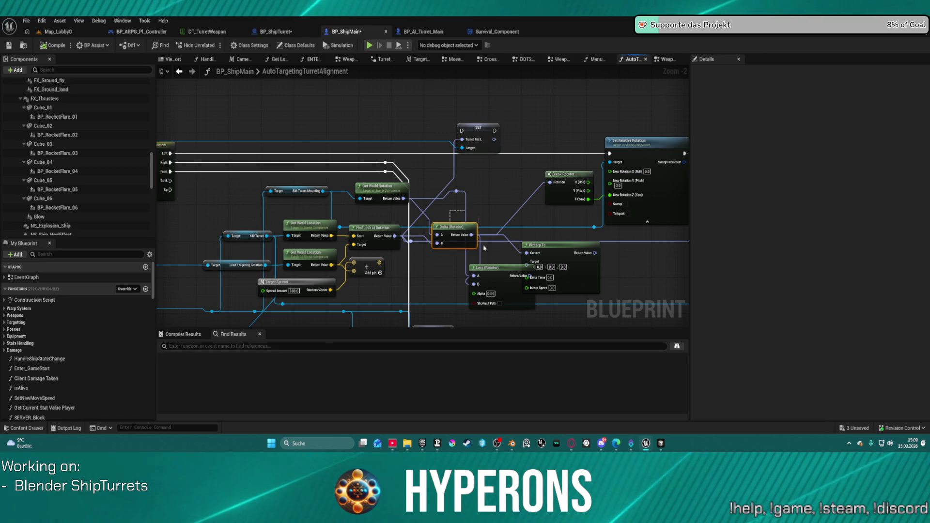
Delete the Delta, Lerp and RInterp To nodes and wire Find Look at Rotation straight into Break Rotator
key(Delete)
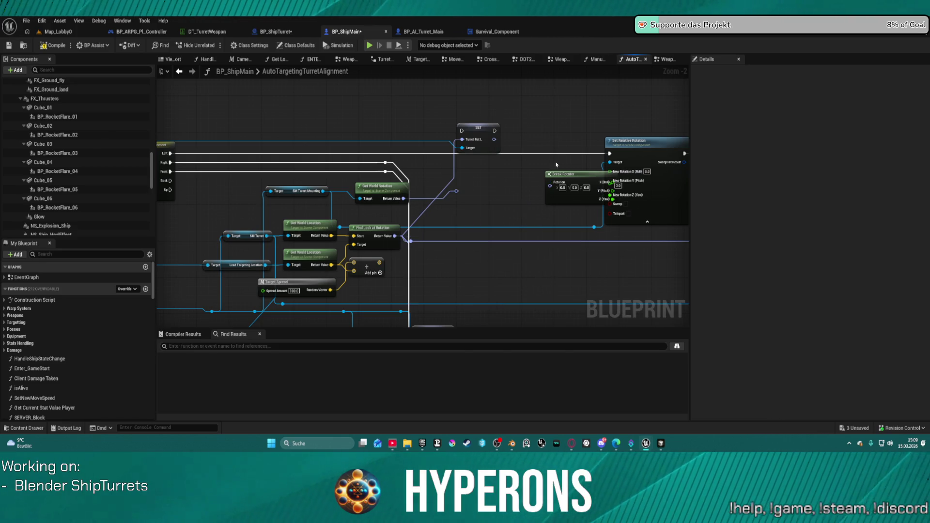
mouse_move(569, 203)
mouse_down()
mouse_move(510, 209)
mouse_move(503, 224)
mouse_up()
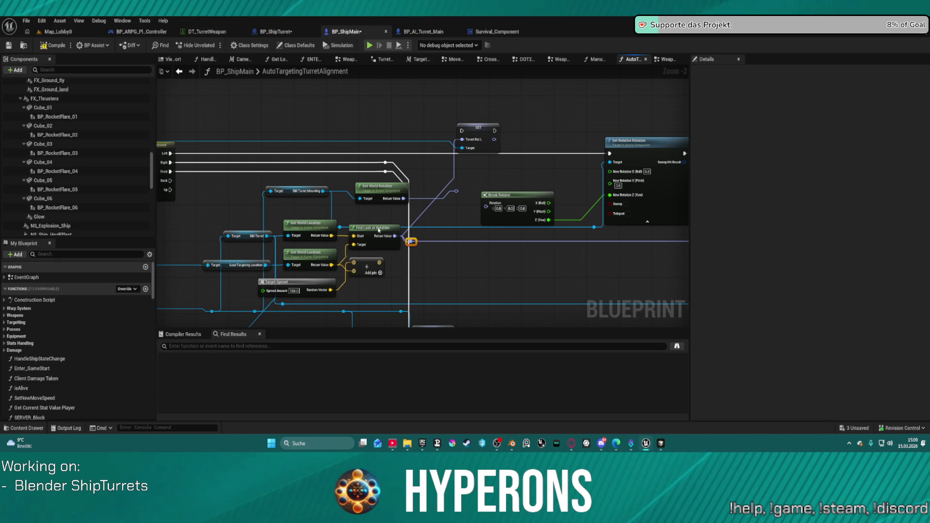
drag(379, 213, 374, 213)
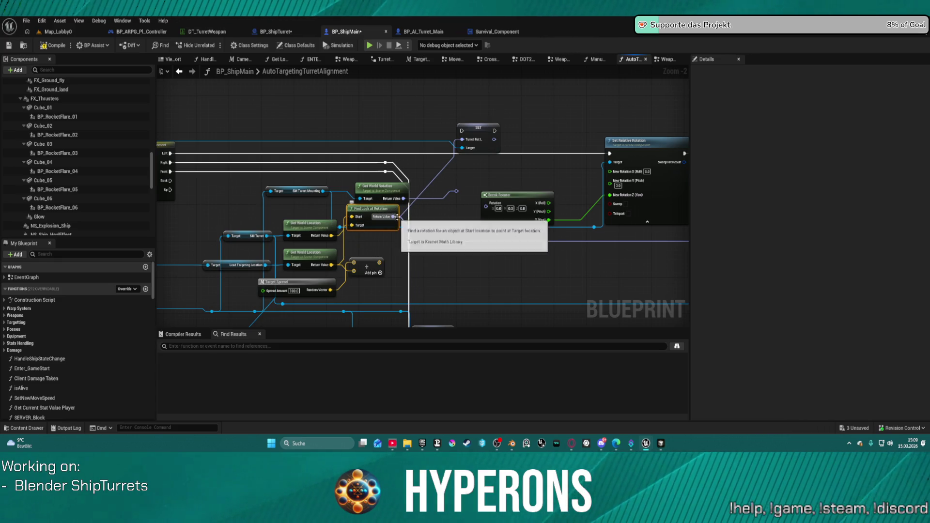
drag(396, 220, 397, 221)
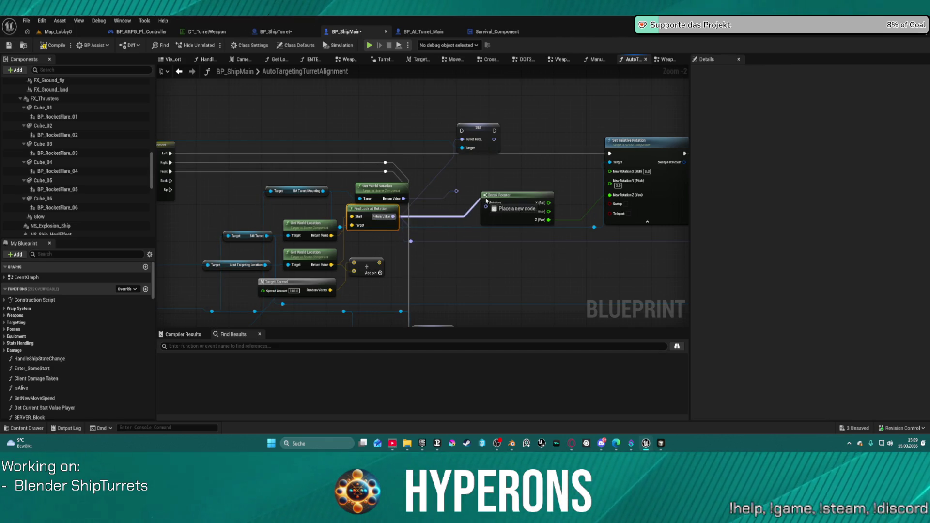
drag(483, 210, 483, 210)
click(504, 228)
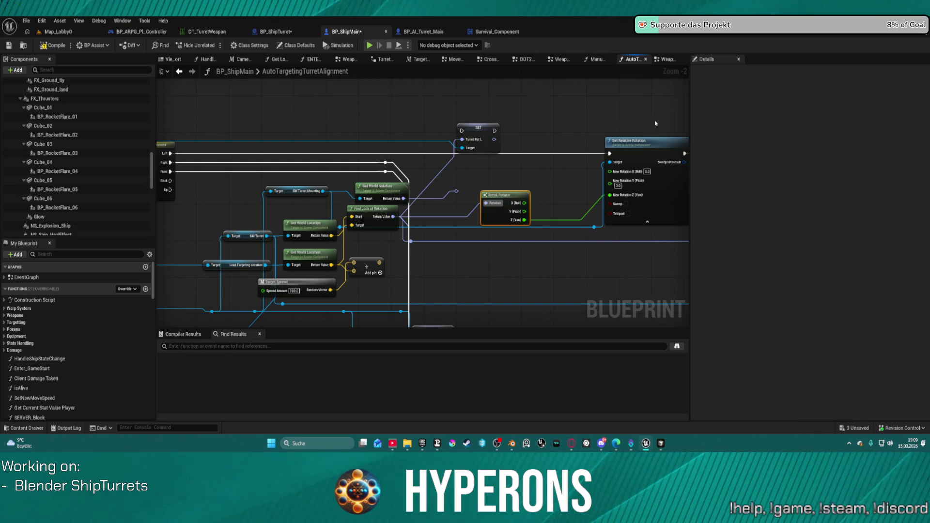
Delete the Get World Rotation node and start an action search for 'self' on empty graph space
mouse_move(535, 179)
mouse_down()
mouse_move(476, 156)
mouse_move(442, 161)
mouse_move(443, 184)
mouse_up()
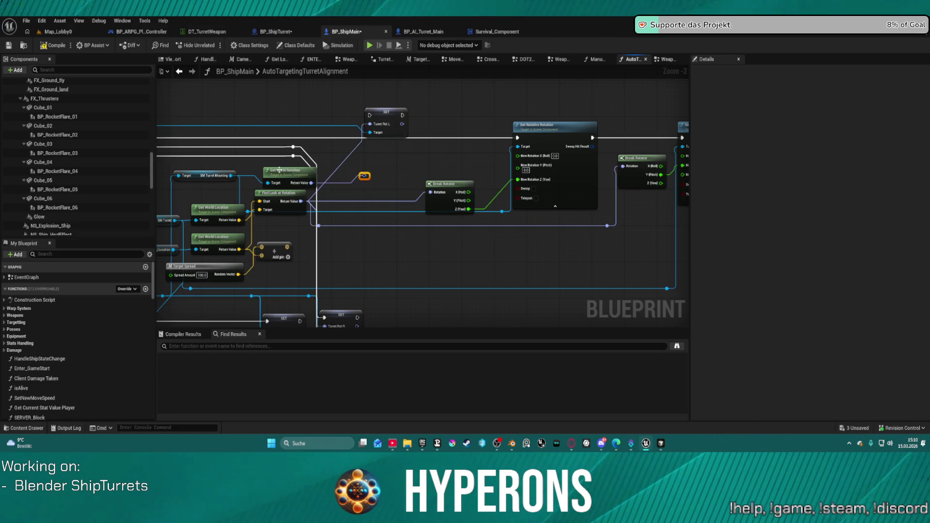
key(Delete)
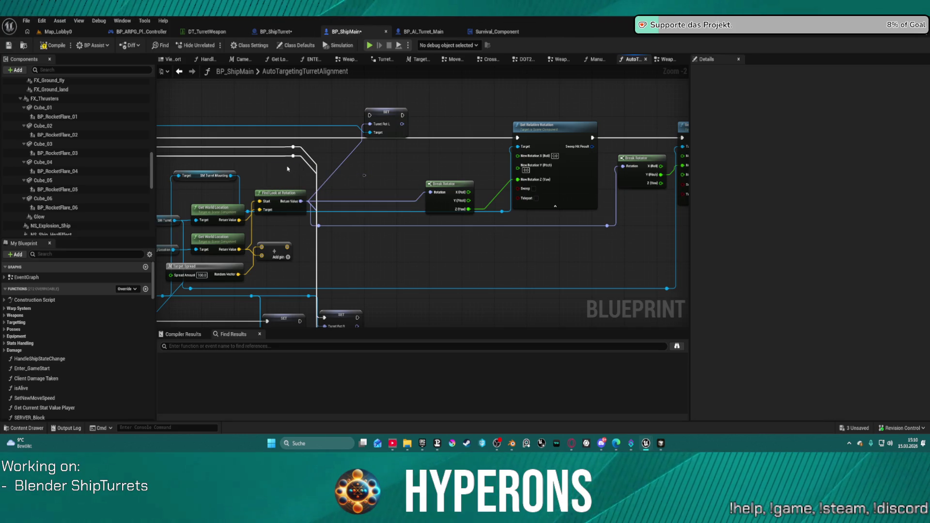
right_click(288, 168)
text(self)
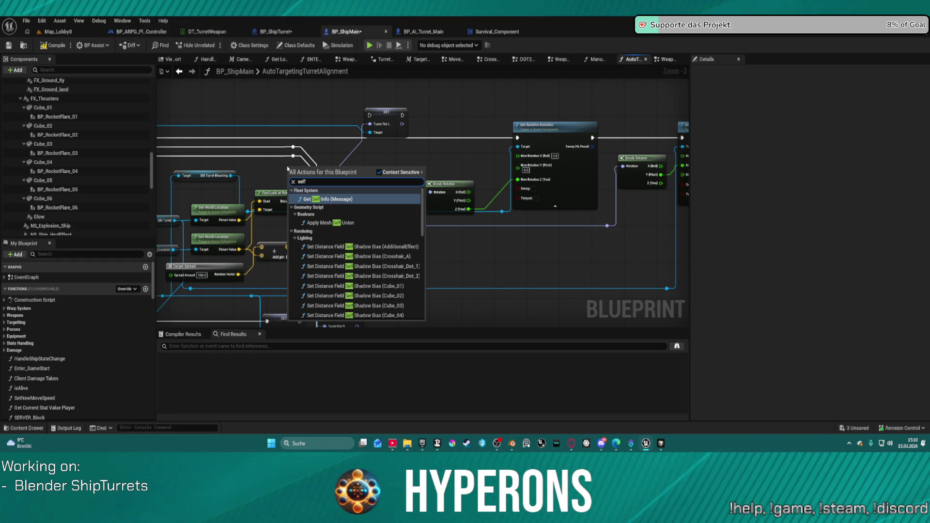
key(BackSpace)
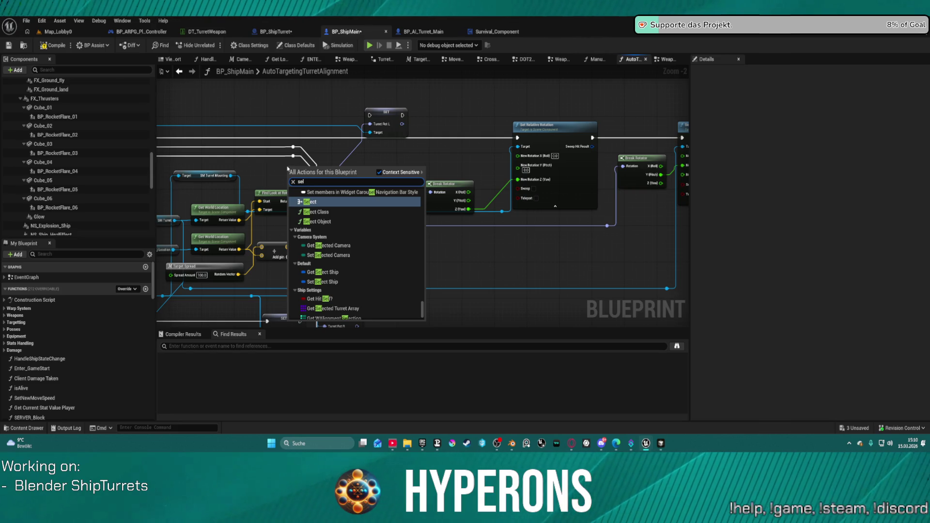
Search the action list for 'get location actor' and place Get Actor Location next to Find Look at Rotation
text(f)
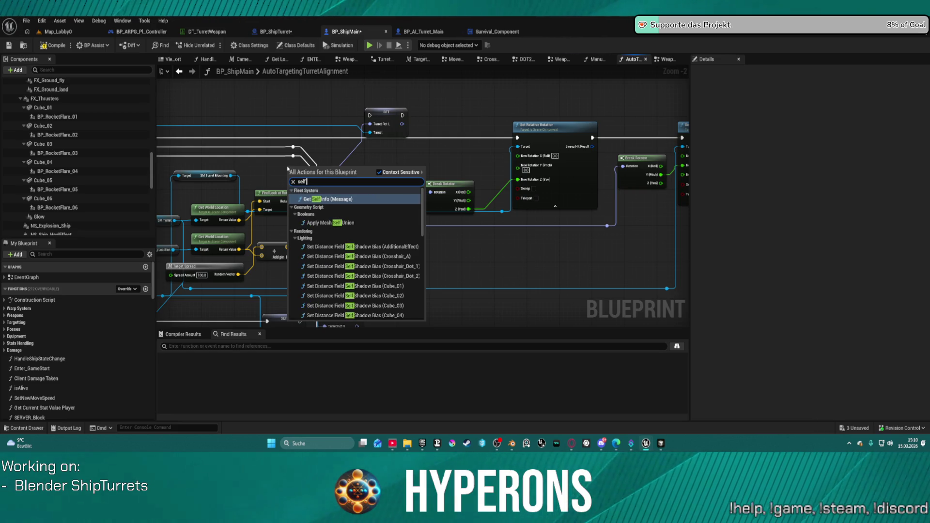
key(BackSpace)
key(BackSpace)
key(BackSpace)
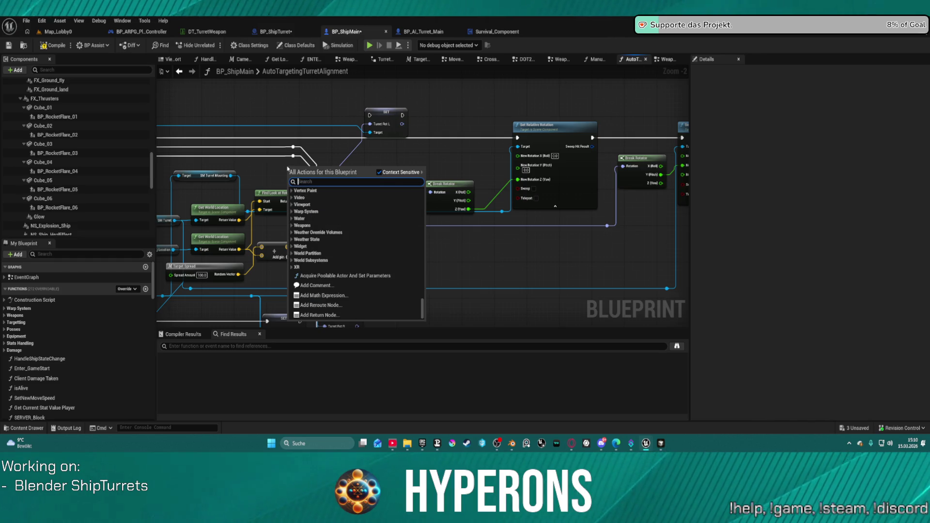
text(get location)
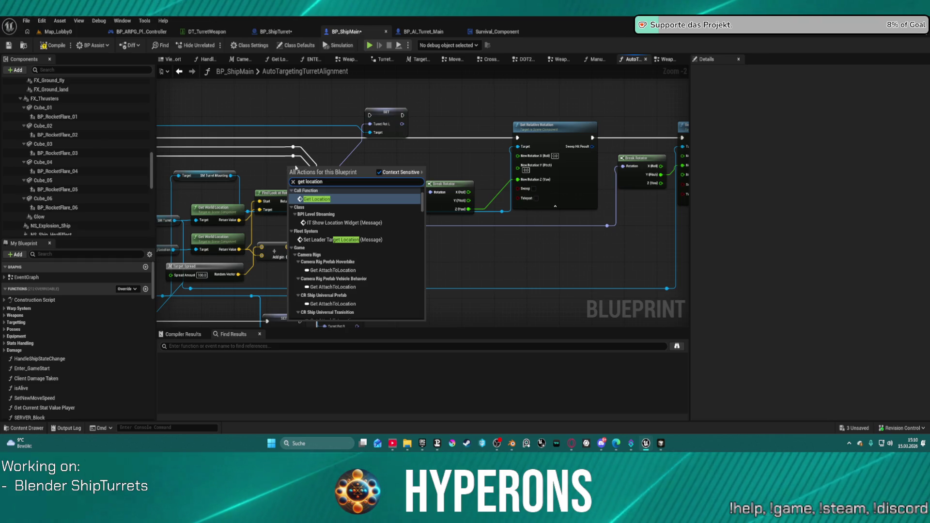
scroll(359, 217, down, 15)
scroll(359, 217, up, 10)
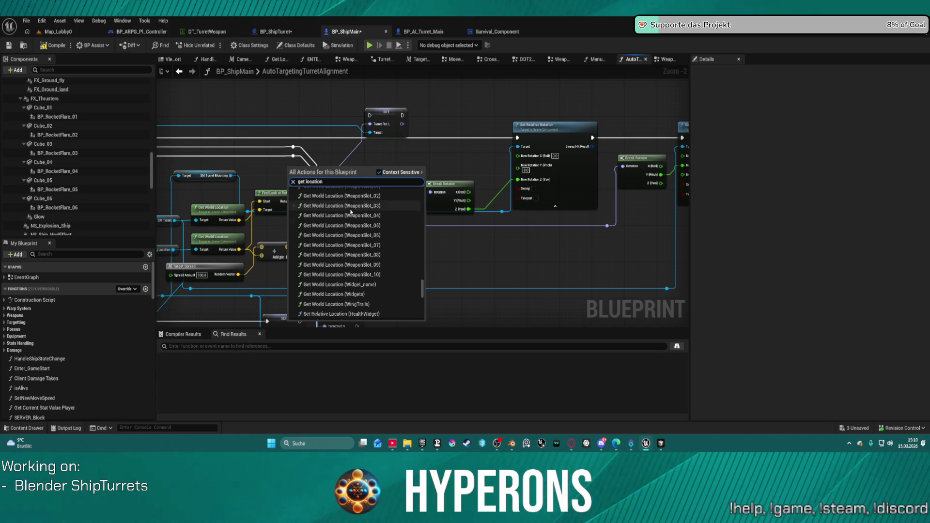
scroll(351, 211, up, 5)
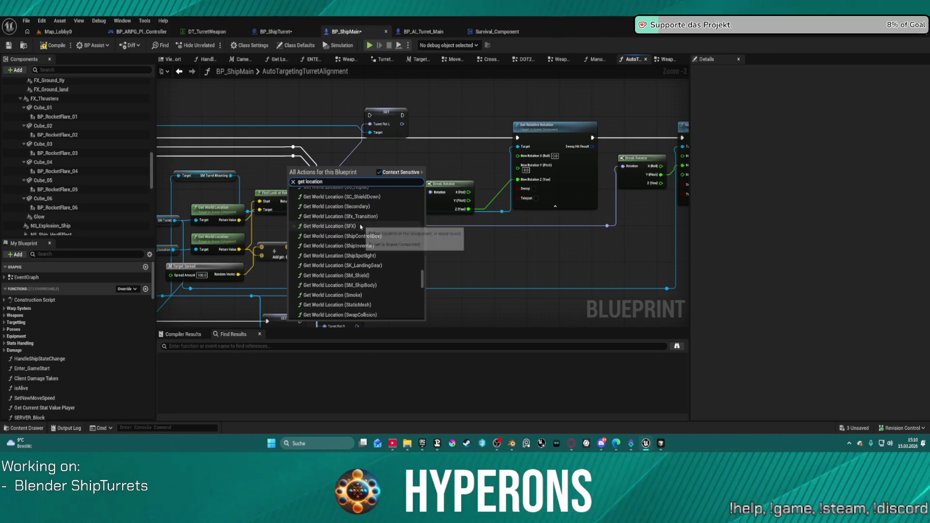
scroll(359, 226, down, 1)
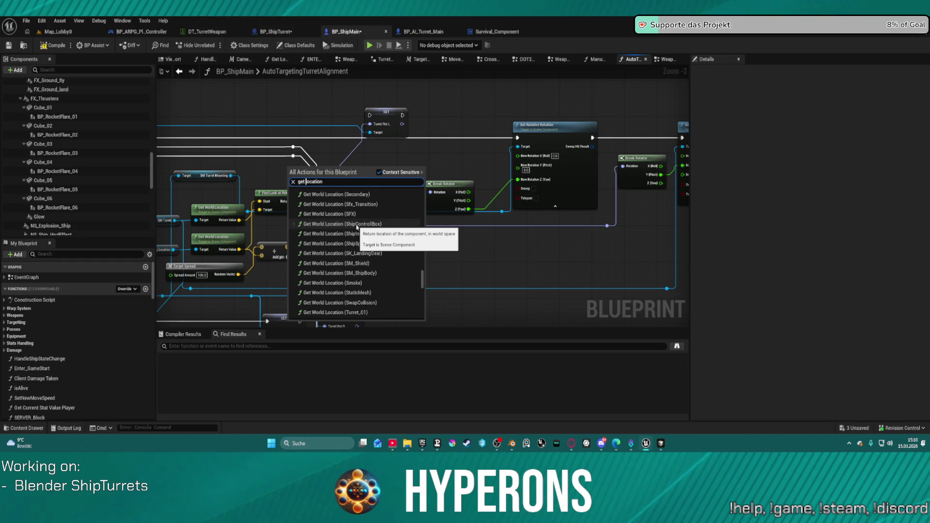
text(actor)
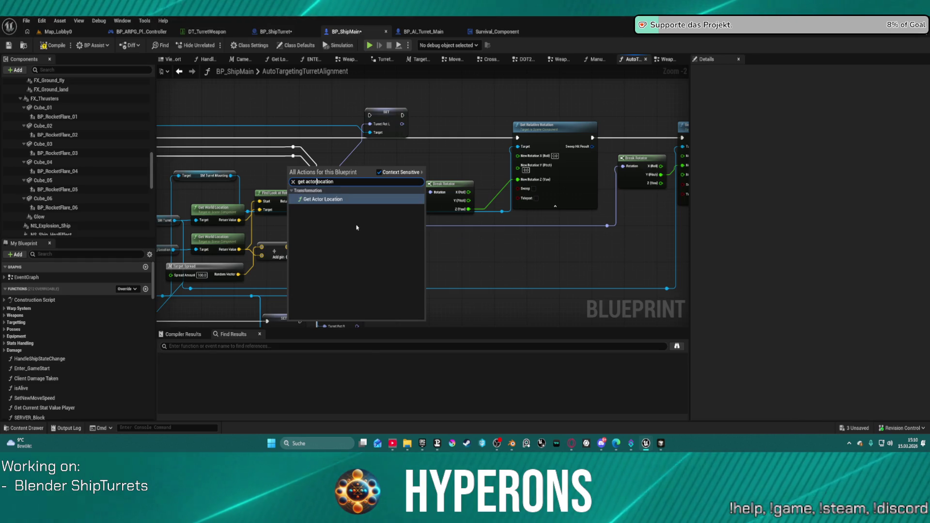
key(Return)
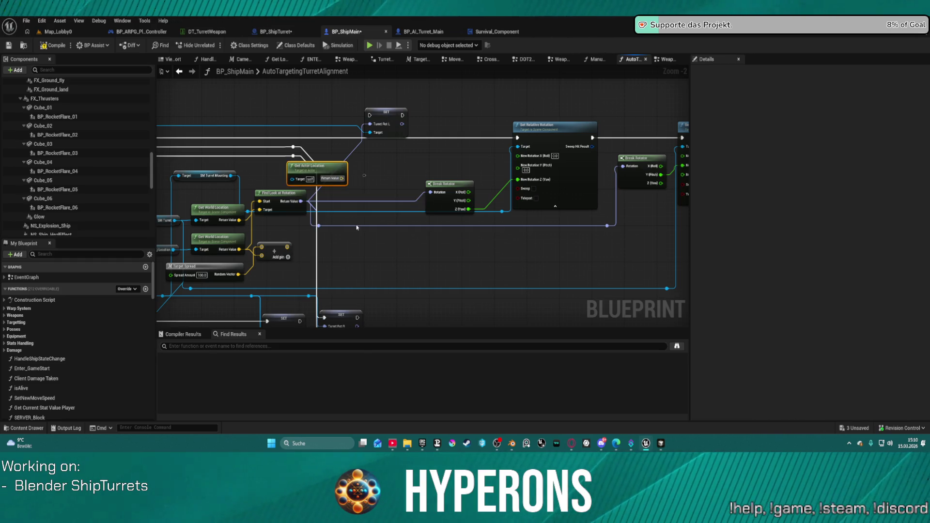
Add a Get Actor Rotation node and a Delta (Rotator) node feeding Break Rotator's Rotation pin
right_click(328, 174)
text(get a)
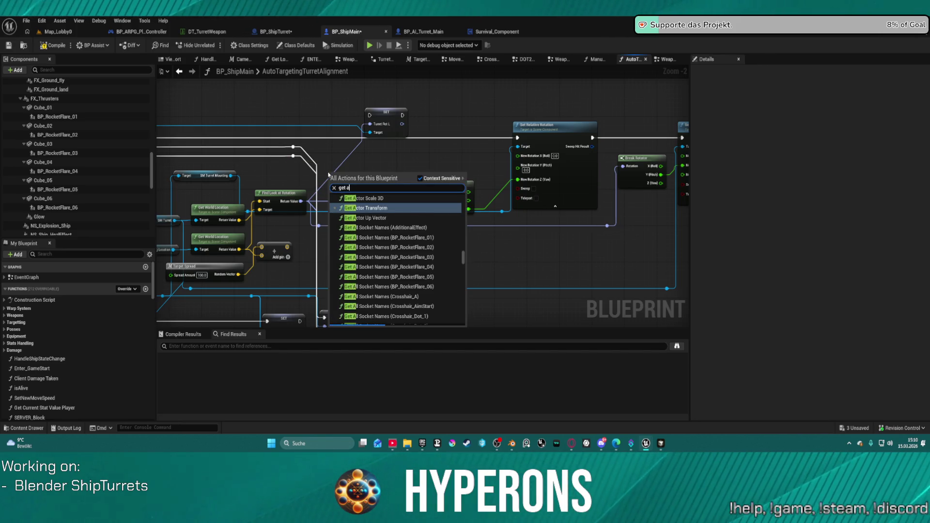
text(ctor rotation)
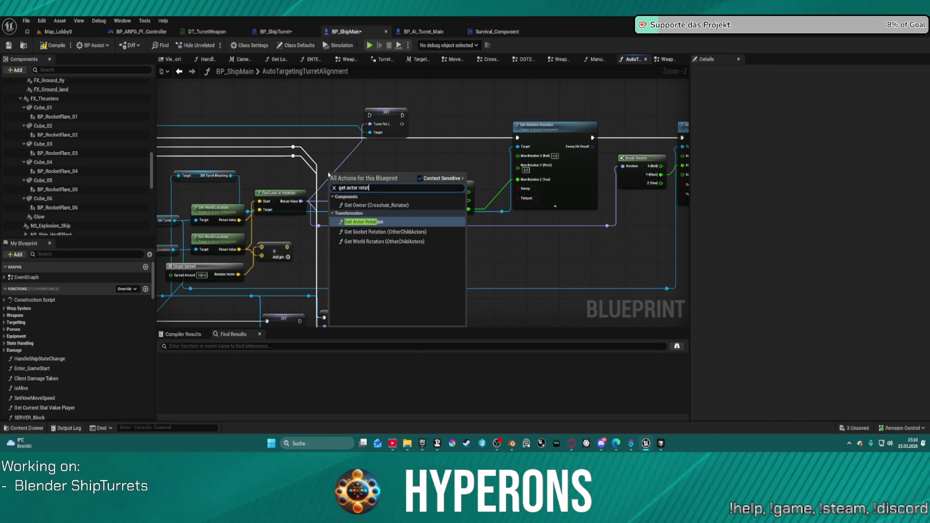
key(Return)
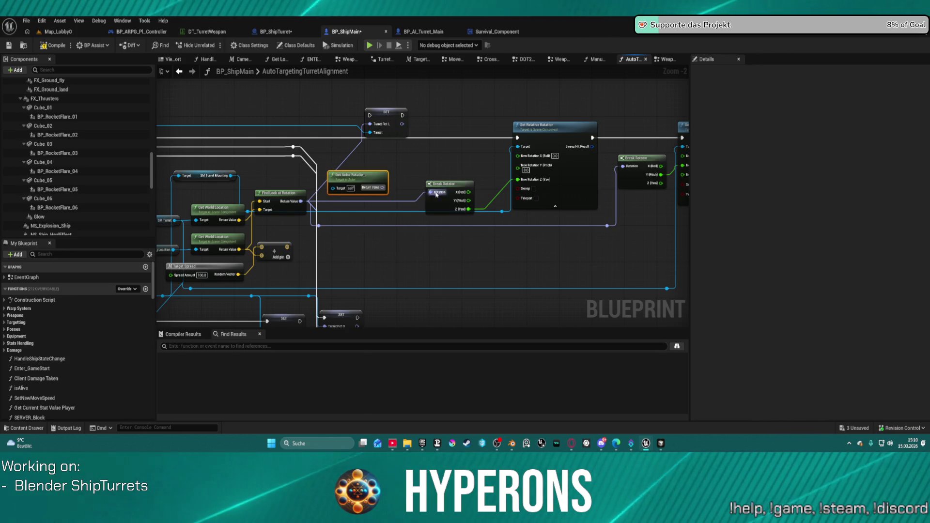
drag(430, 192, 415, 167)
text(delt)
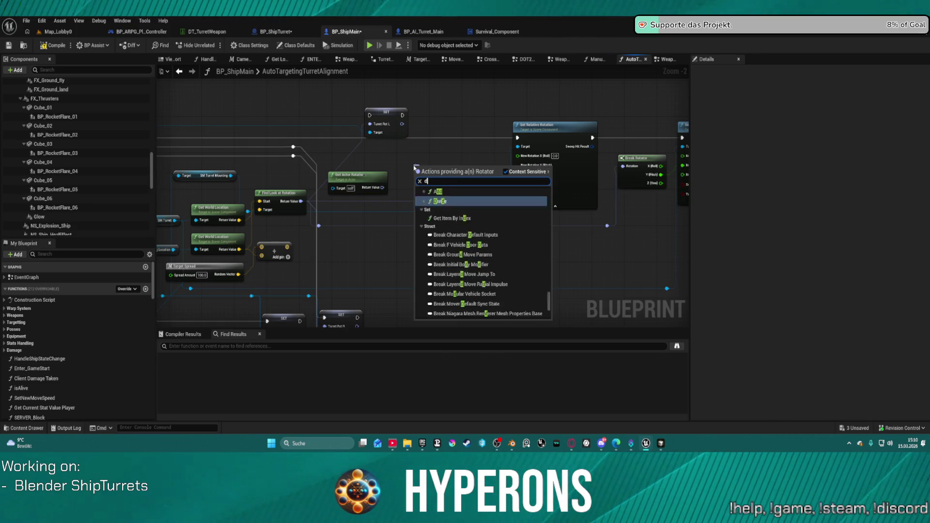
key(Return)
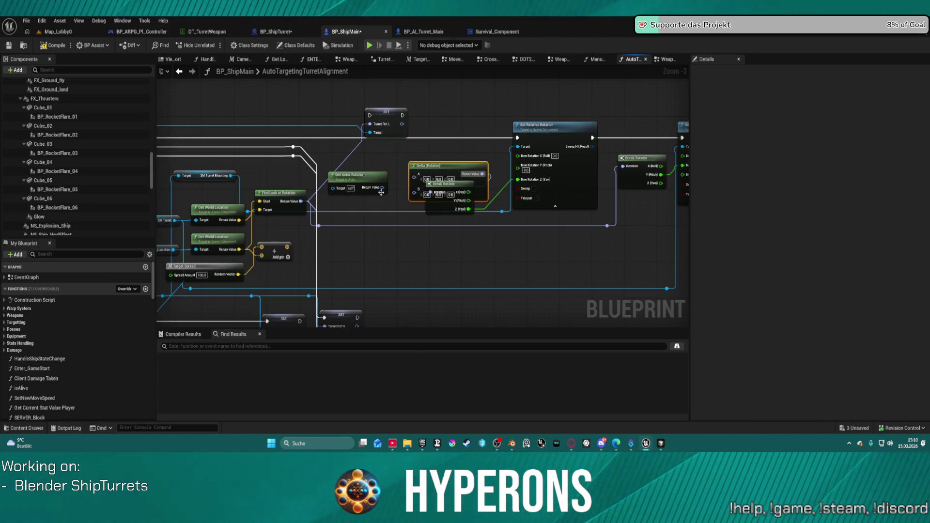
Wire Find Look at Rotation into Delta (Rotator), undo the stray link, compile, and launch the standalone preview
drag(301, 201, 302, 203)
mouse_move(404, 195)
mouse_down()
mouse_move(401, 182)
mouse_move(381, 189)
mouse_up()
key(ctrl+z)
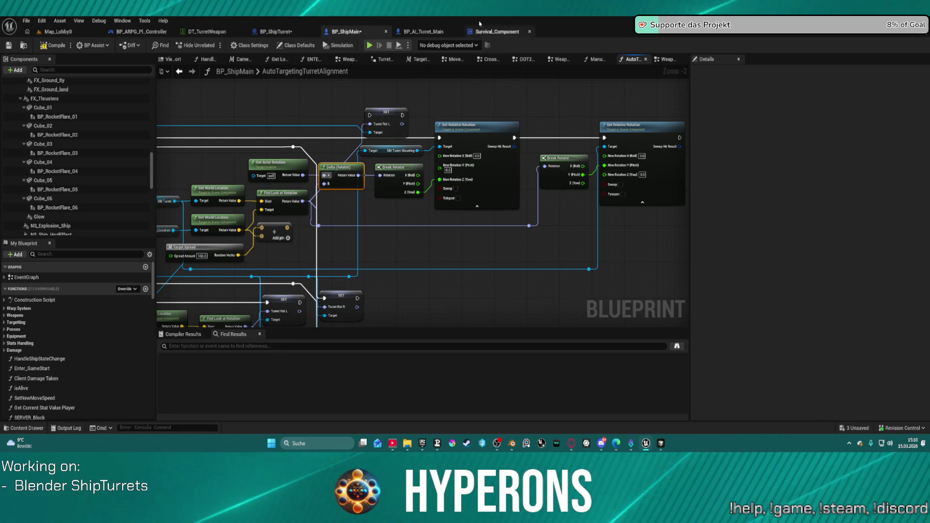
key(F7)
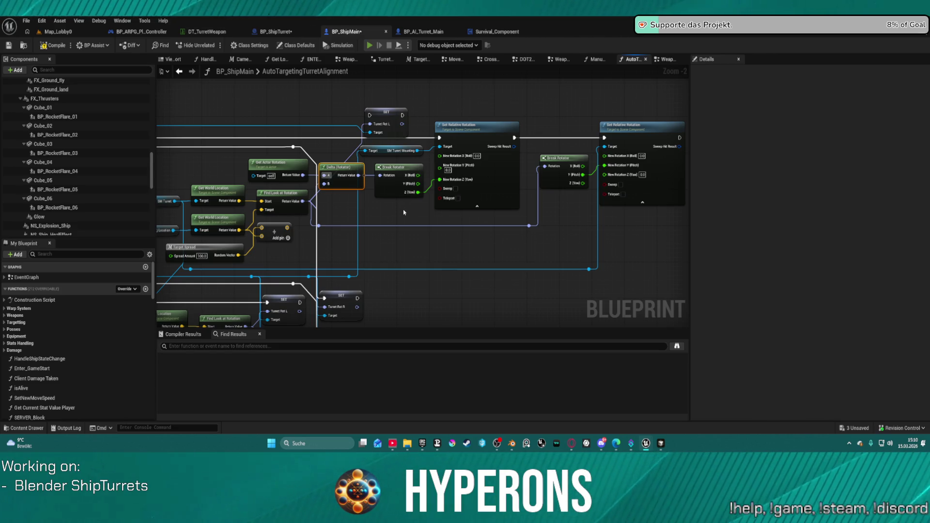
key(alt+p)
Start a game session with the second character from the game's character selection
click(85, 227)
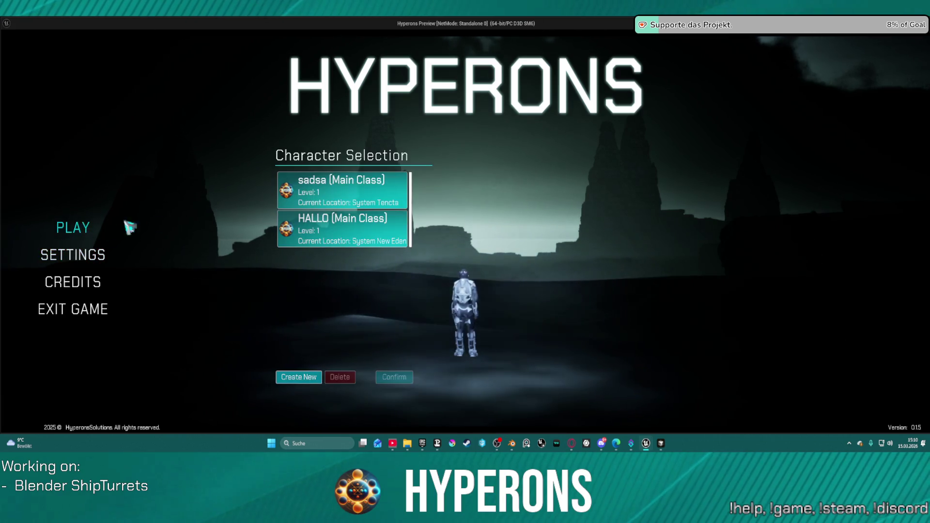
click(344, 223)
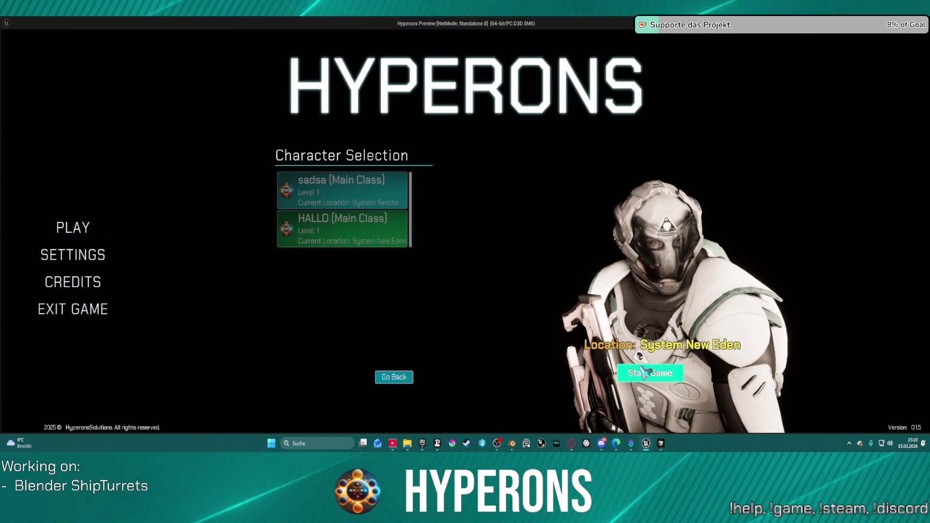
click(651, 373)
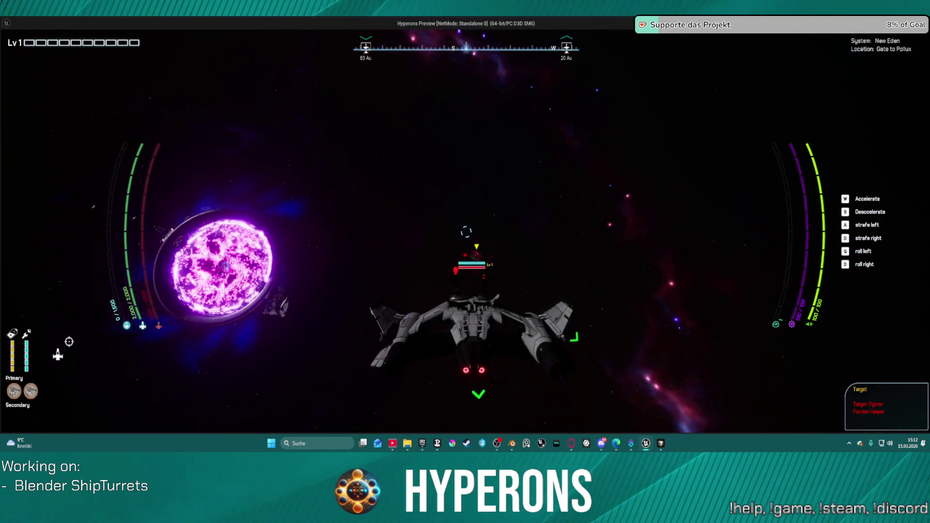
Accelerate the ship with W to watch the turret alignment, then end the session with Esc
key(w)
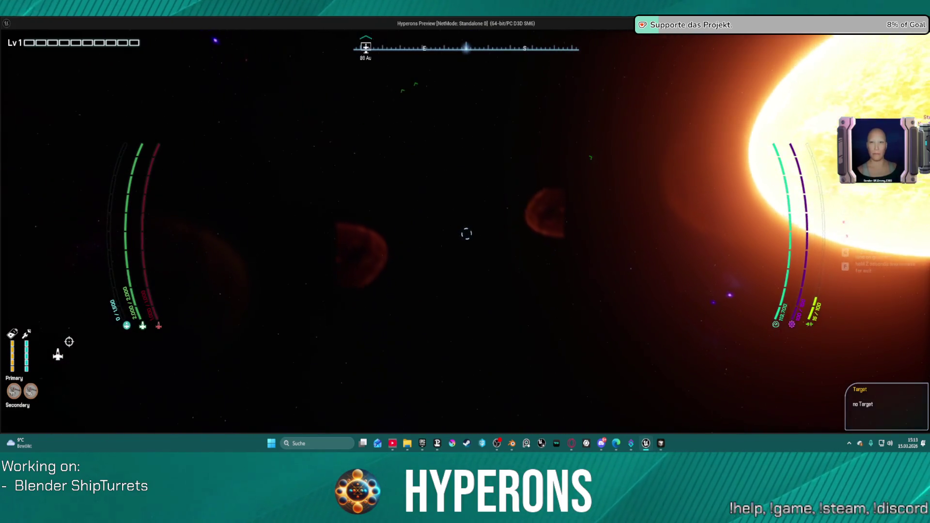
key(Escape)
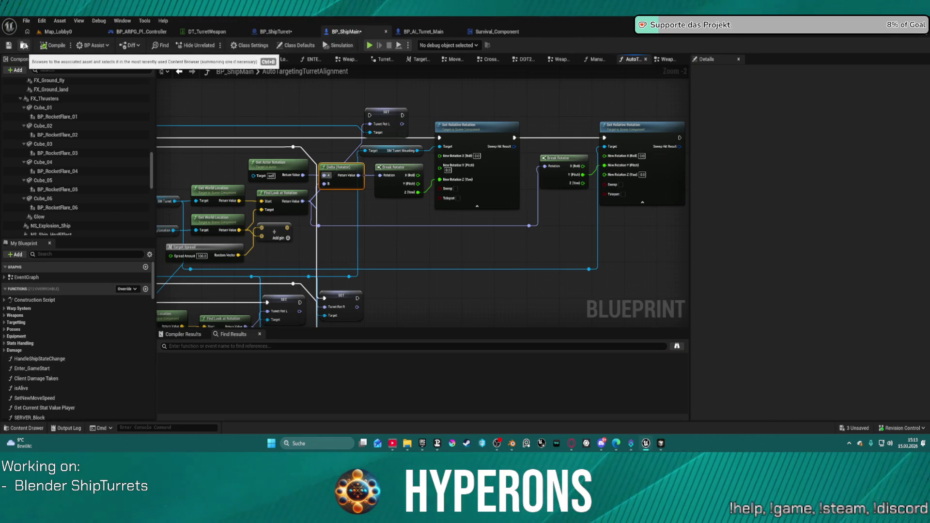
Browse the Content Drawer to Ships/Children_Player/Fighter/C50 and open BP_Fighter_C50
key(ctrl+space)
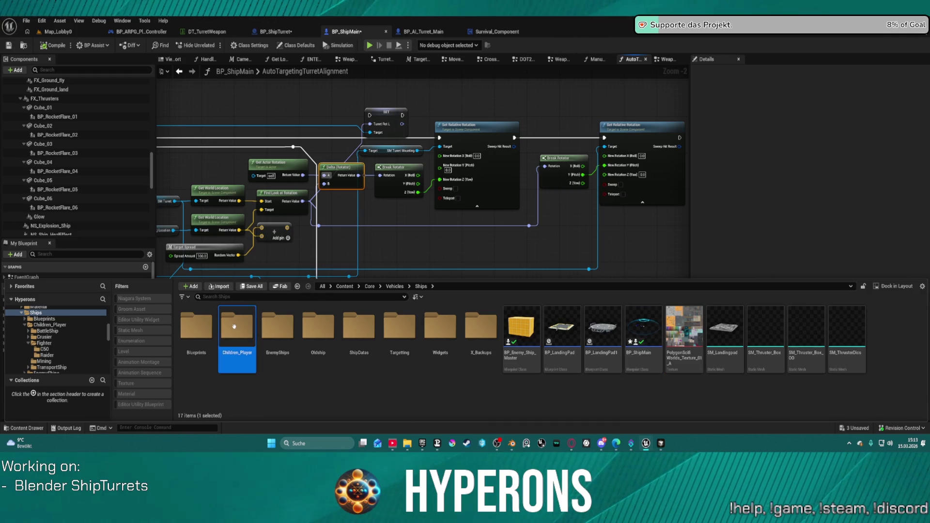
double_click(248, 332)
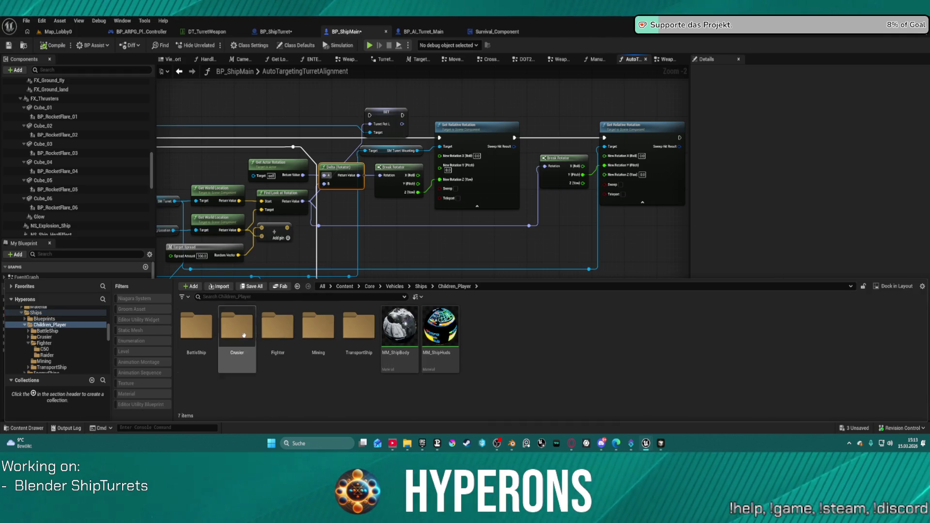
double_click(277, 324)
double_click(196, 329)
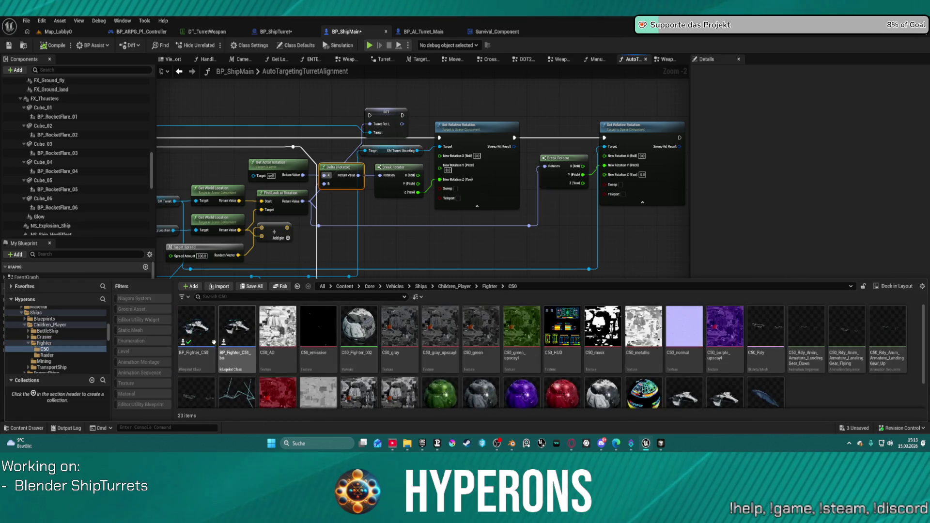
double_click(196, 334)
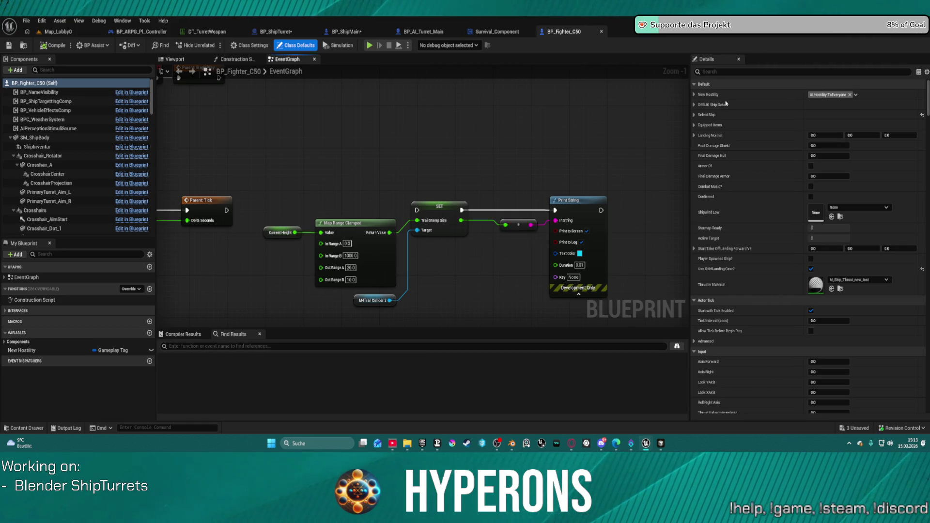
text(camer)
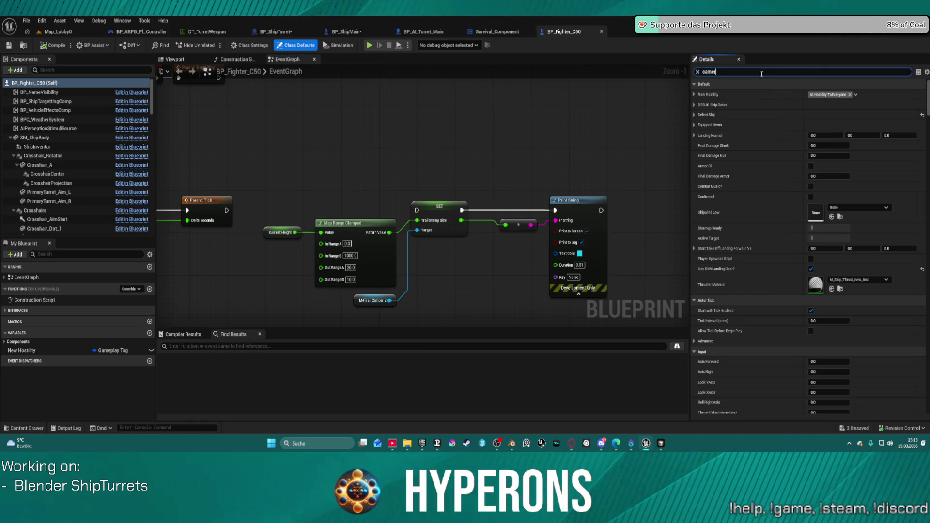
Filter BP_Fighter_C50's Details to its camera settings, then switch to the Map_Lobby0 level
text(a)
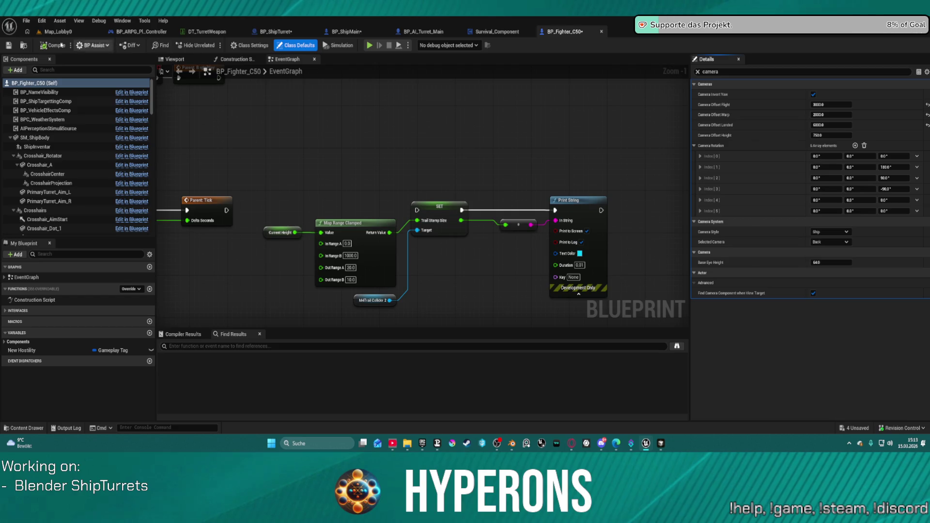
click(58, 33)
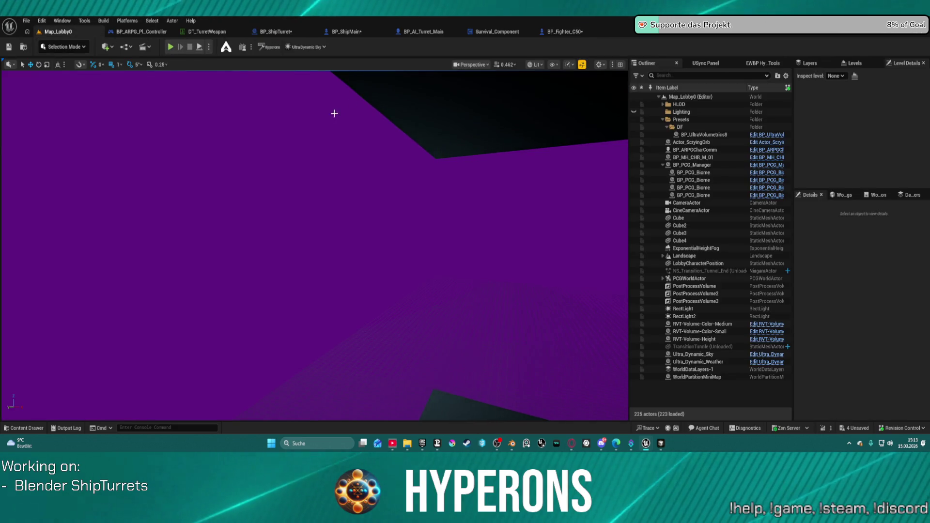
Bring BP_ShipMain's AutoTargetingTurretAlignment graph back into view, with its Delta (Rotator) chain unchanged
click(342, 33)
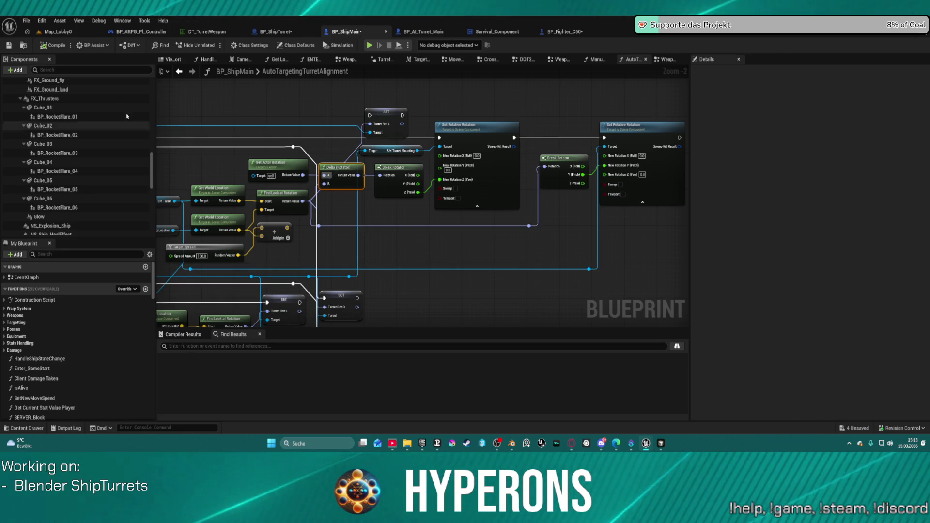
scroll(121, 126, up, 3)
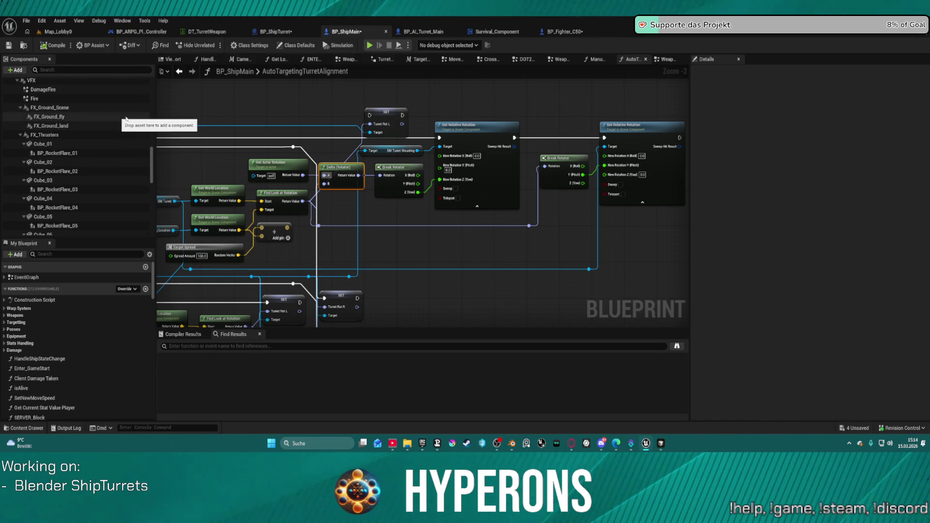